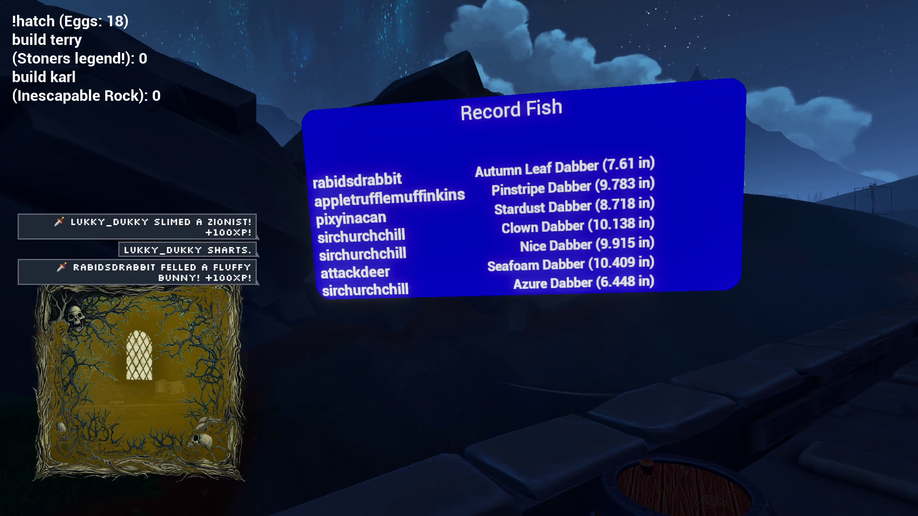
Back away from the Record Fish board and walk past the Fishing Bridge sign along the stone path
key(s)
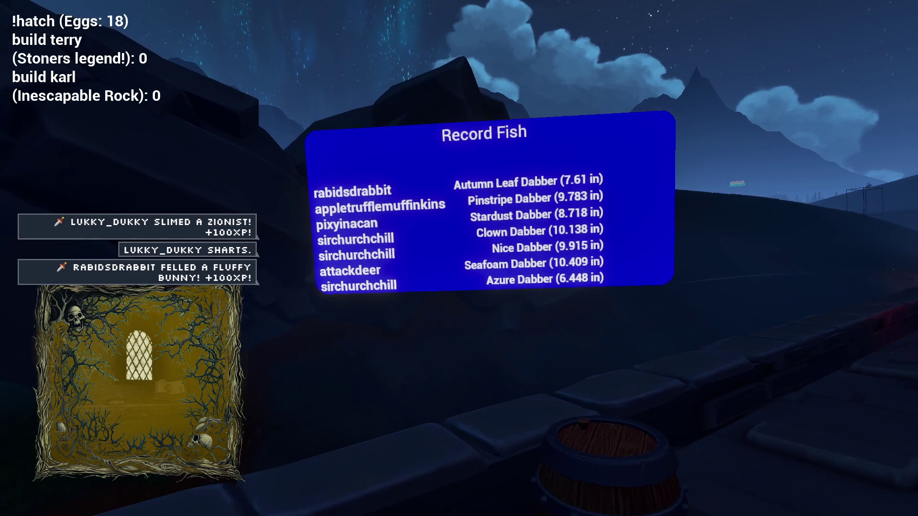
key(s)
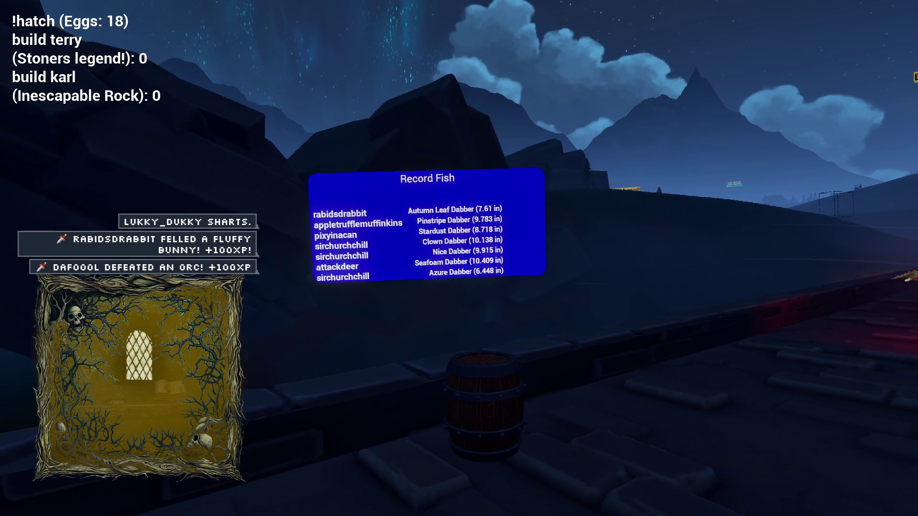
key(s)
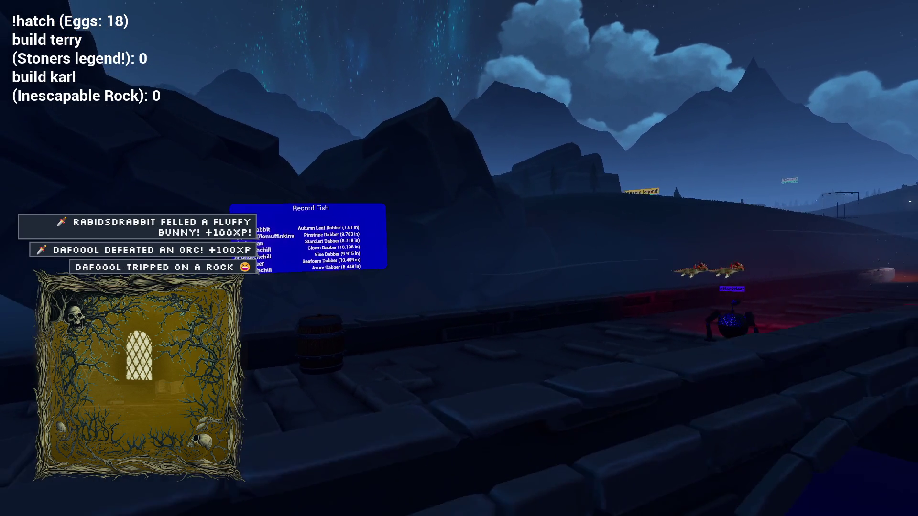
key(w)
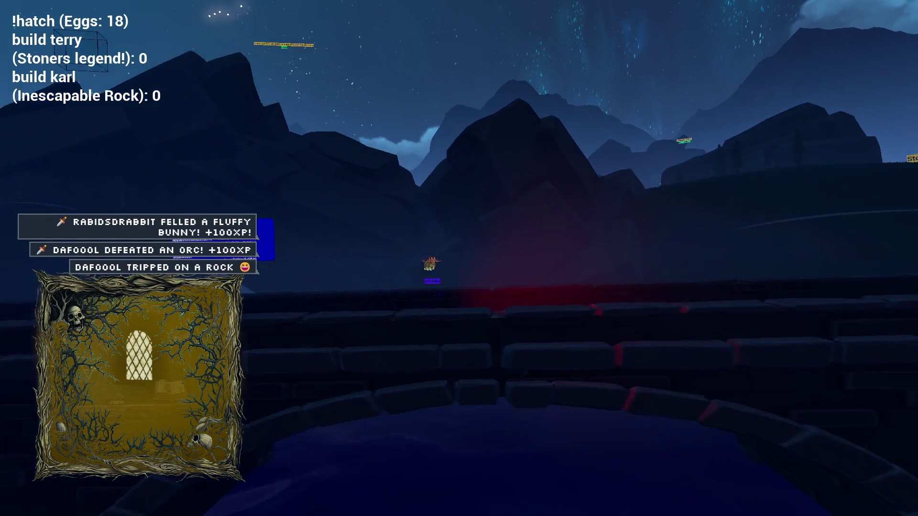
key(w)
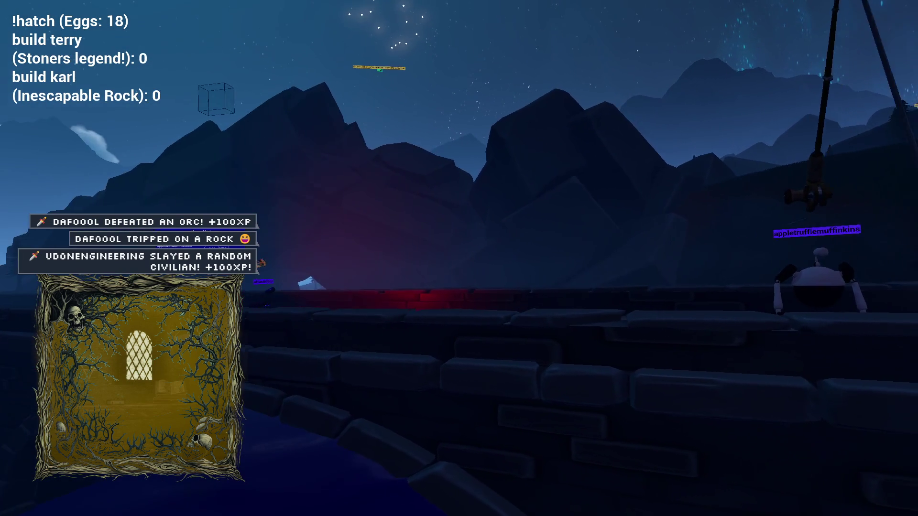
key(w)
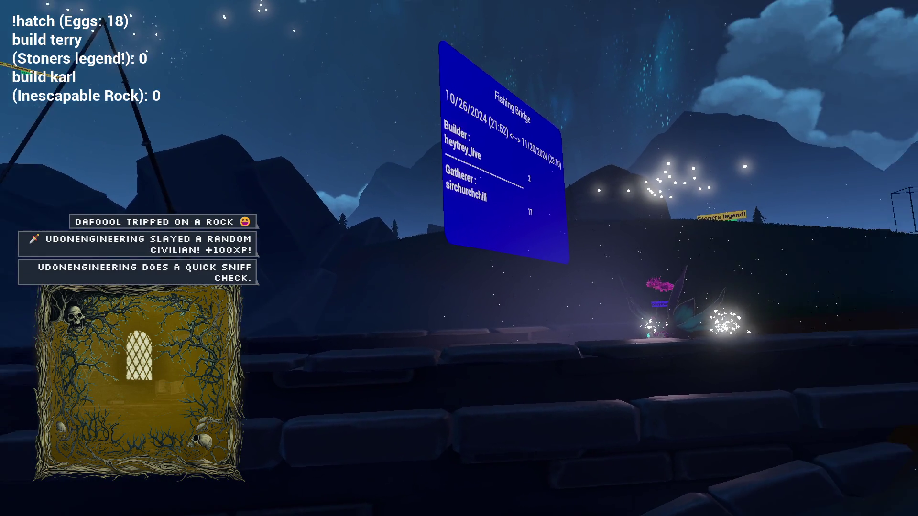
key(w)
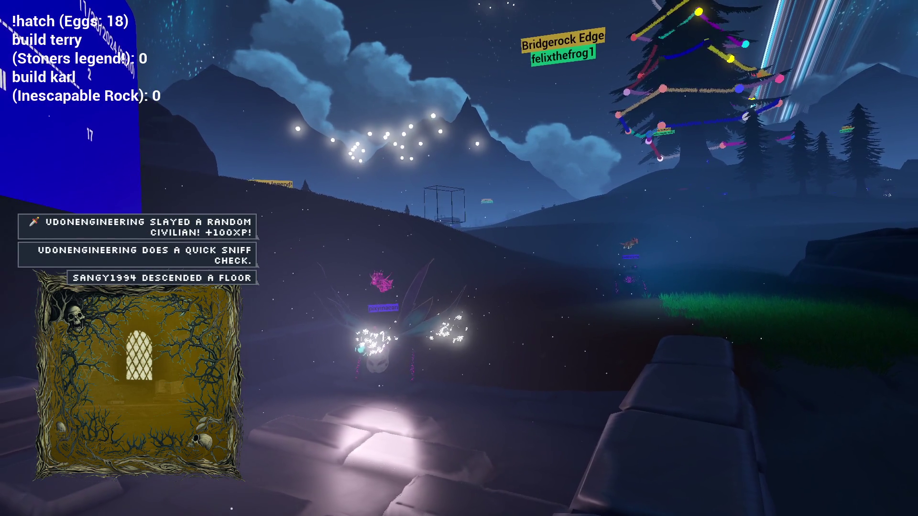
Sidestep left across the rocks toward the forest view, then move back right along the hillside
key(a)
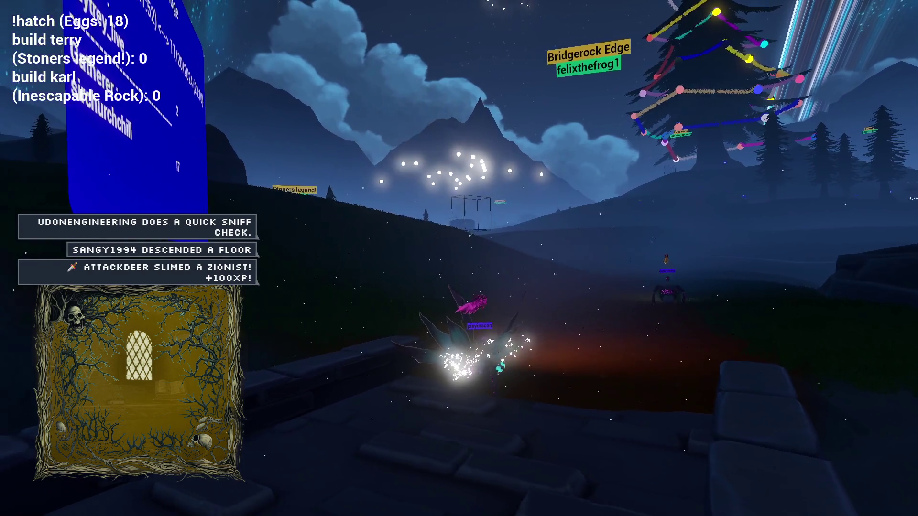
key(a)
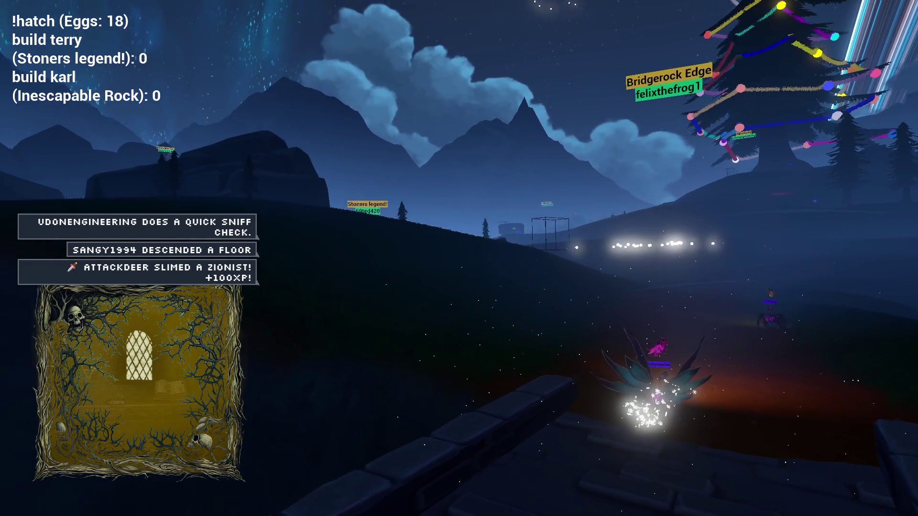
key(a)
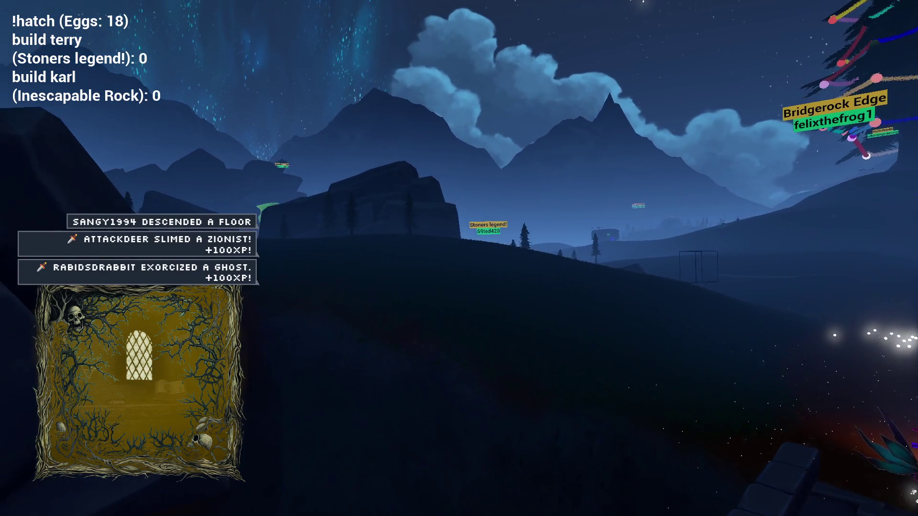
key(a)
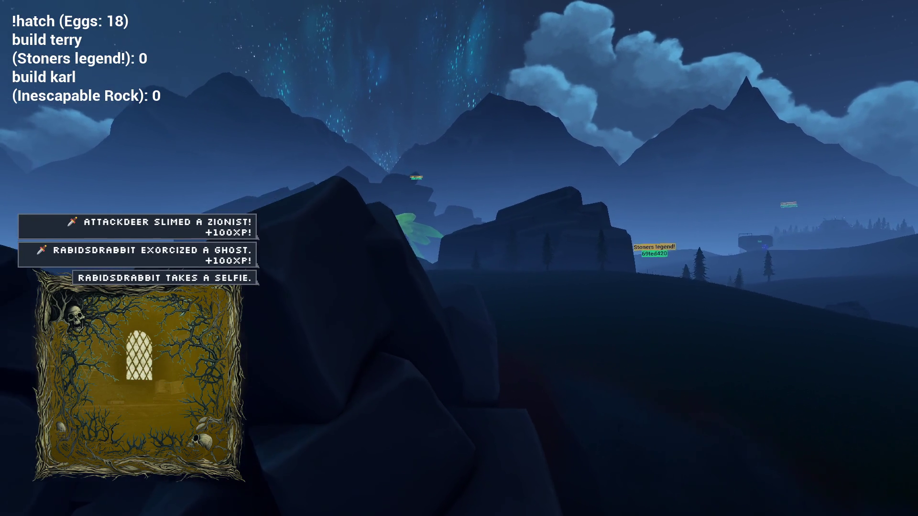
key(a)
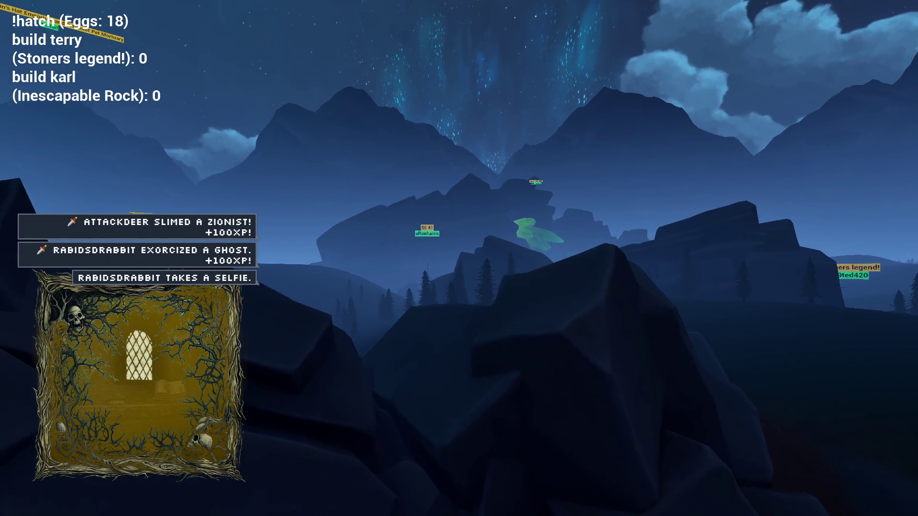
key(a)
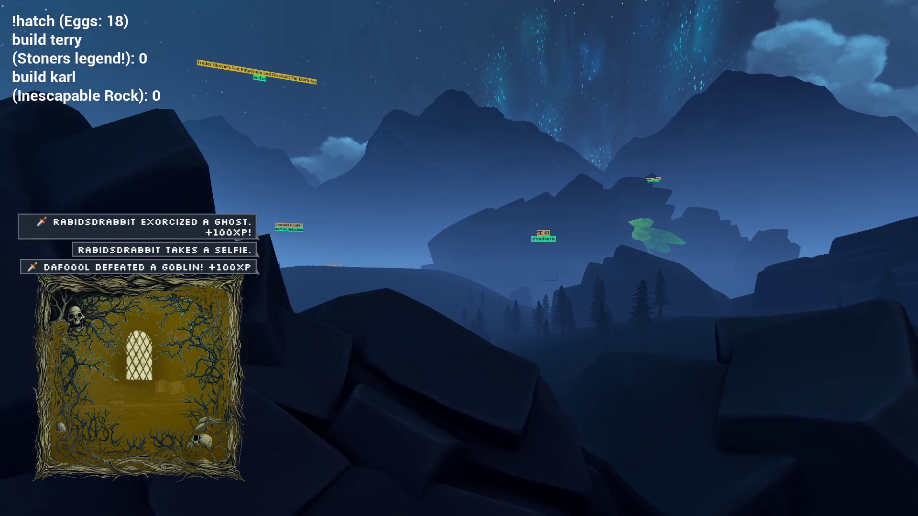
key(a)
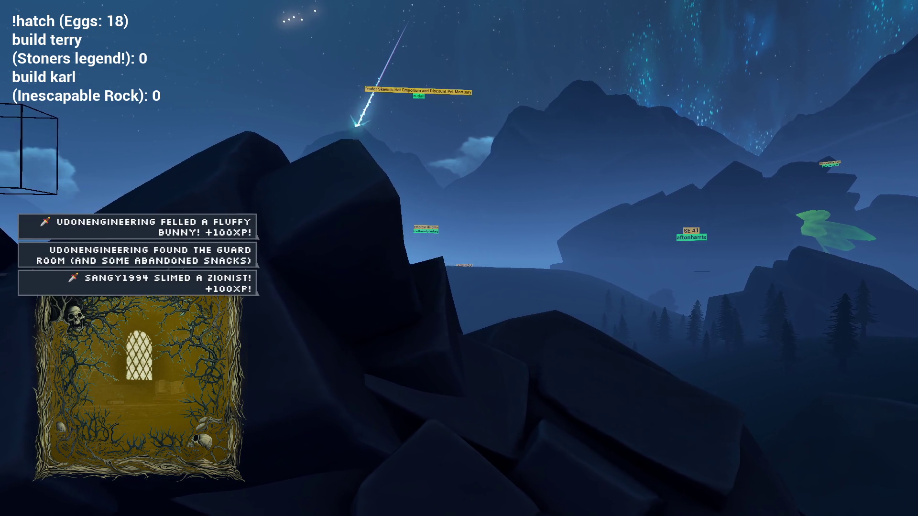
key(d)
key(d)
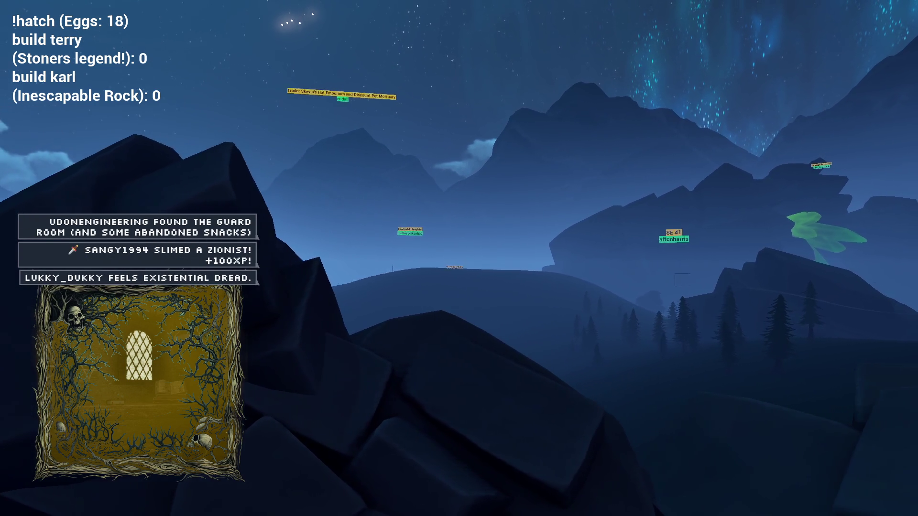
key(d)
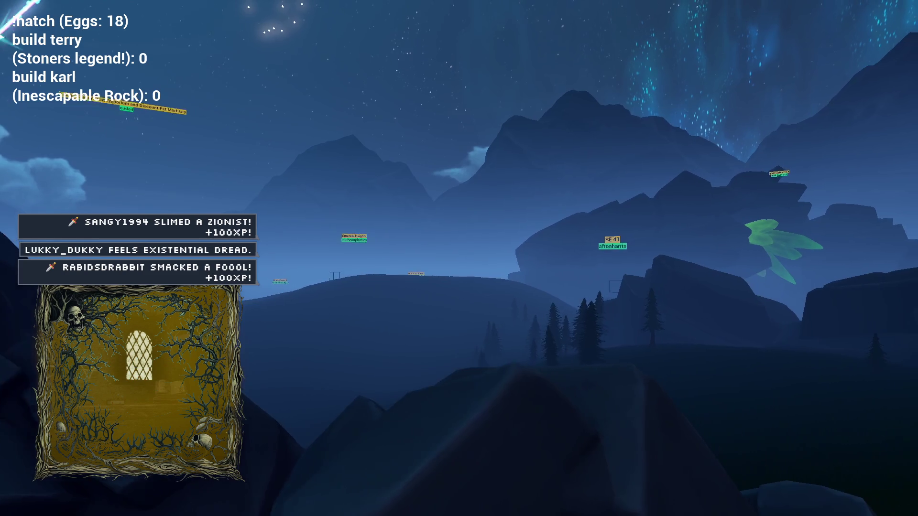
key(d)
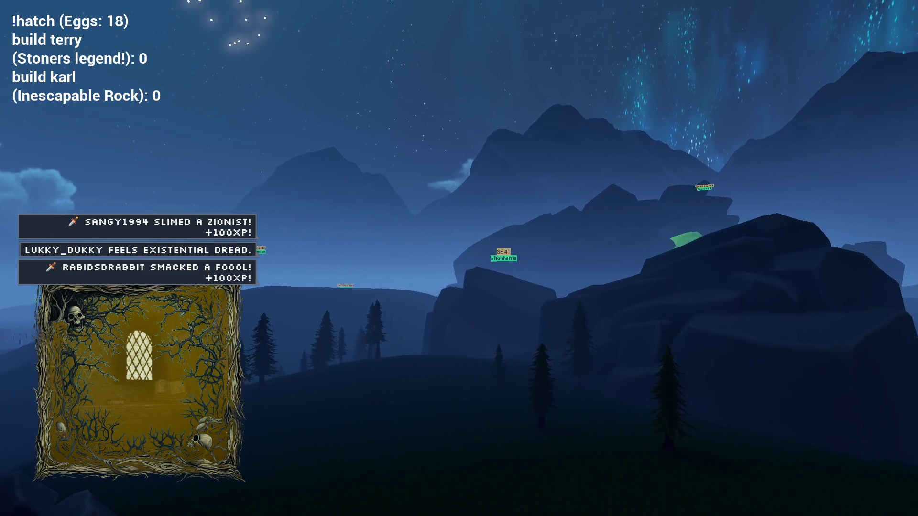
key(d)
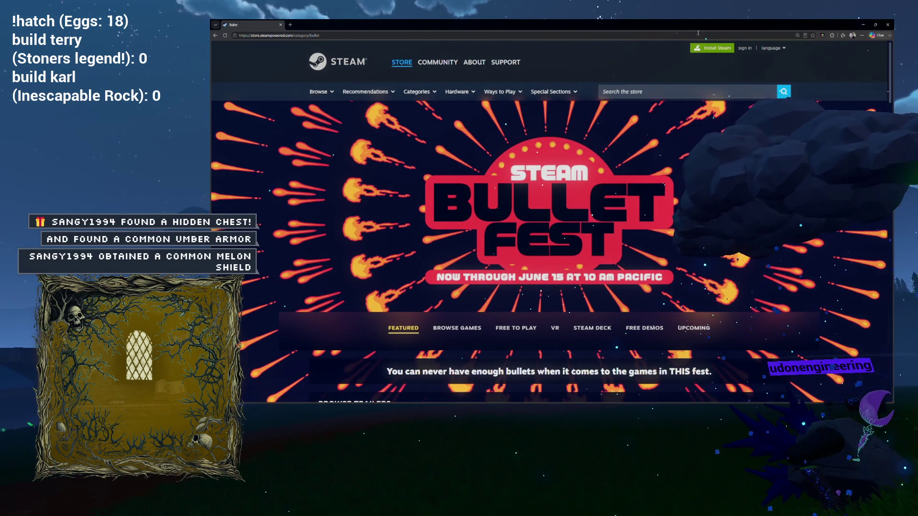
Leave the Steam Bullet Fest page and return to the Unreal Editor with Alt+Tab
key(alt+Tab)
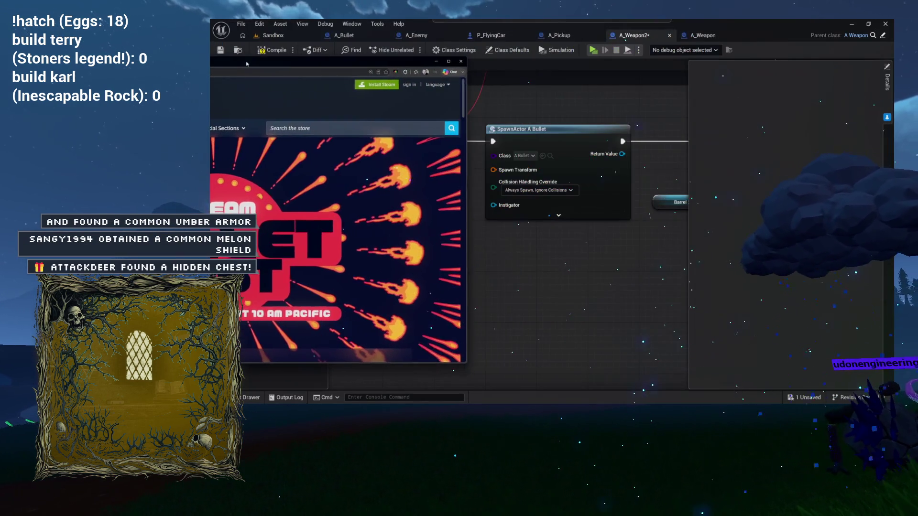
Compile the A_Weapon2 blueprint and jump to the node reporting the error
click(272, 36)
click(704, 35)
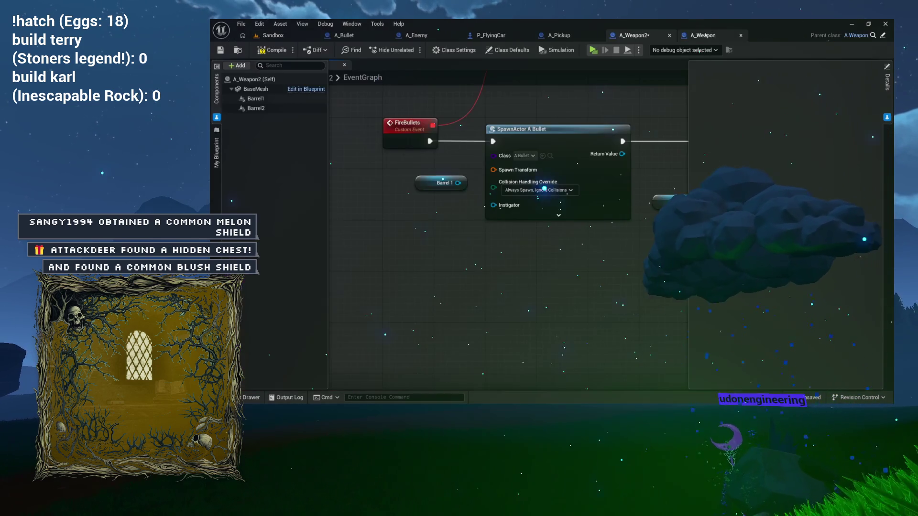
click(269, 54)
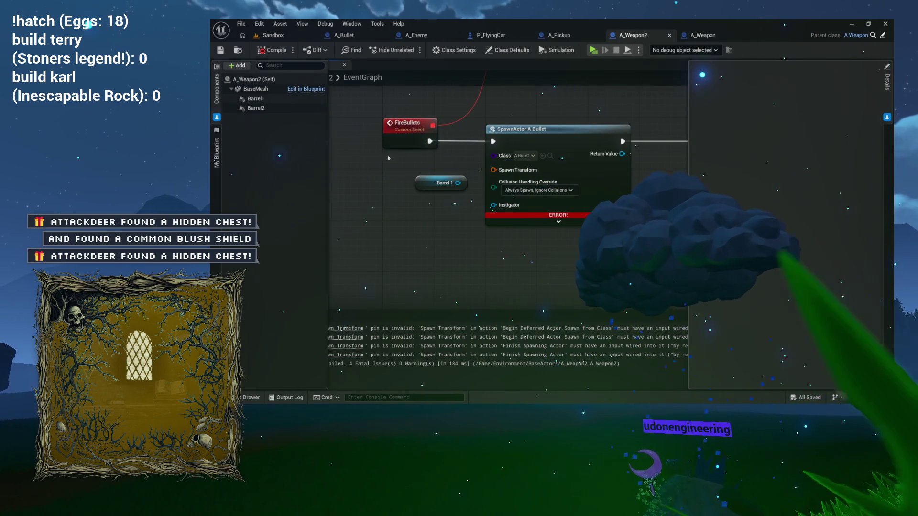
click(357, 330)
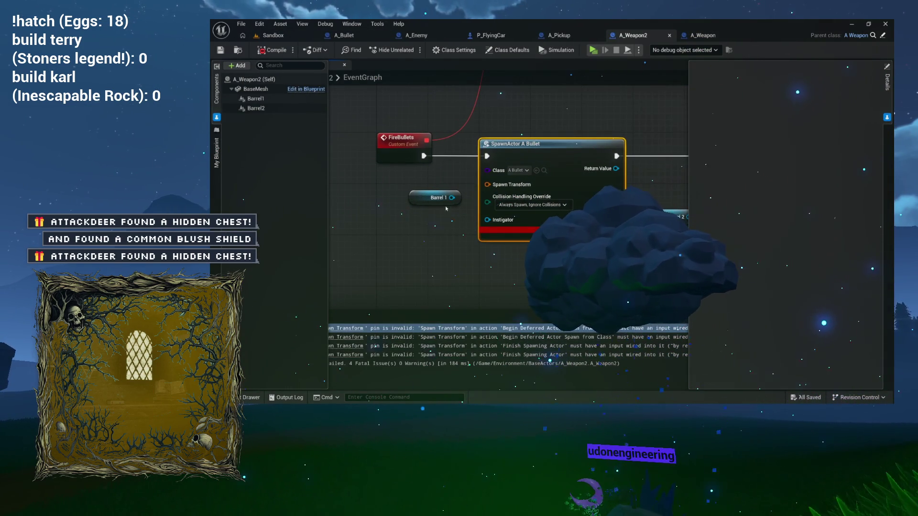
Add a Get World Transform node from Barrel 1 to supply the bullet spawn transform
drag(367, 268, 364, 263)
text(get world trans)
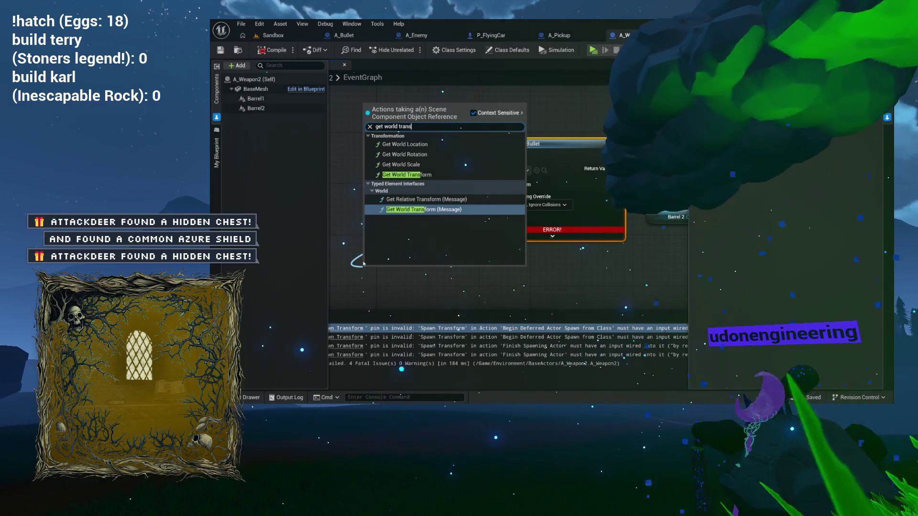
click(406, 174)
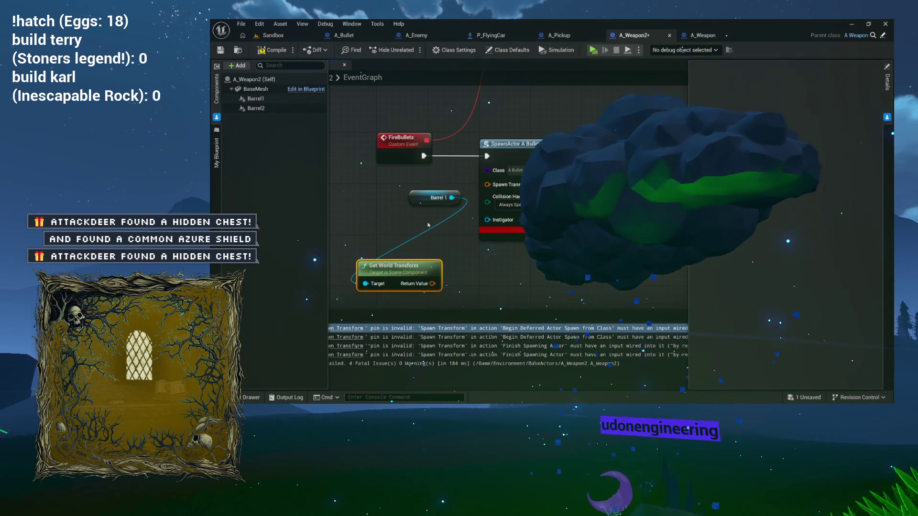
drag(518, 227, 336, 209)
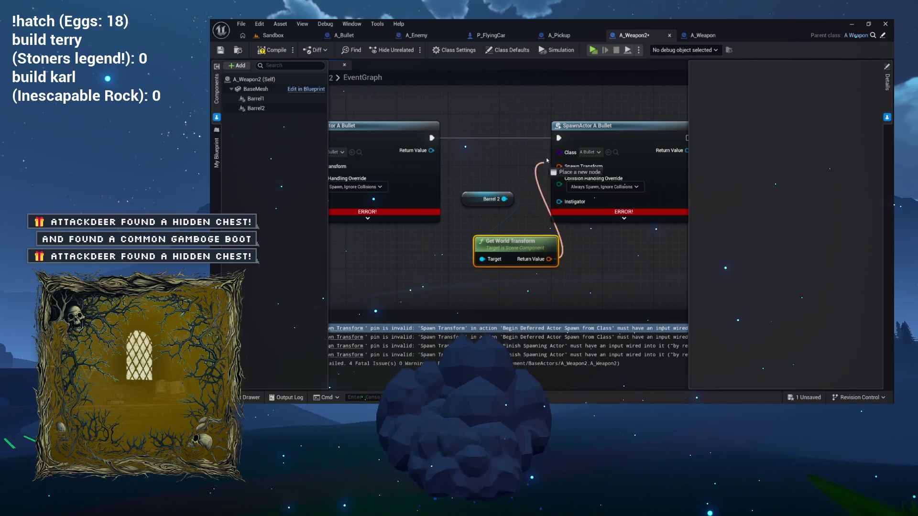
drag(489, 71, 418, 66)
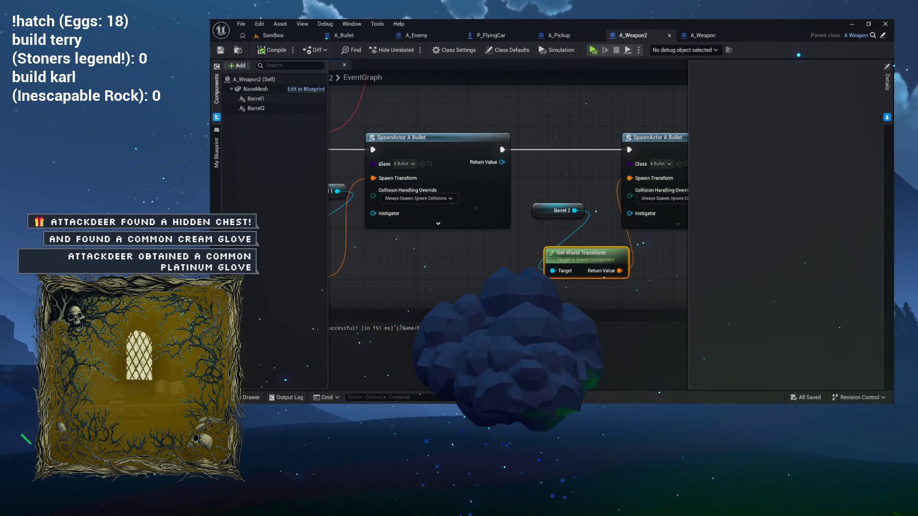
click(378, 126)
click(292, 39)
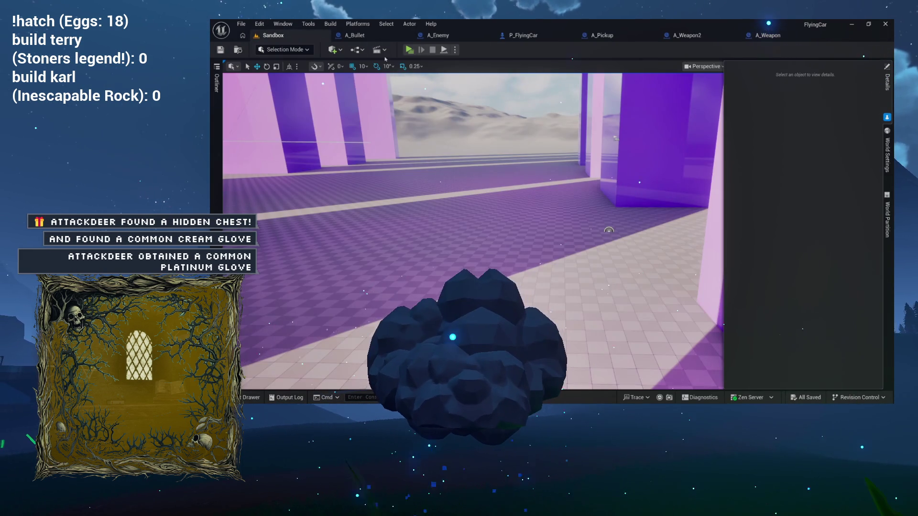
click(408, 50)
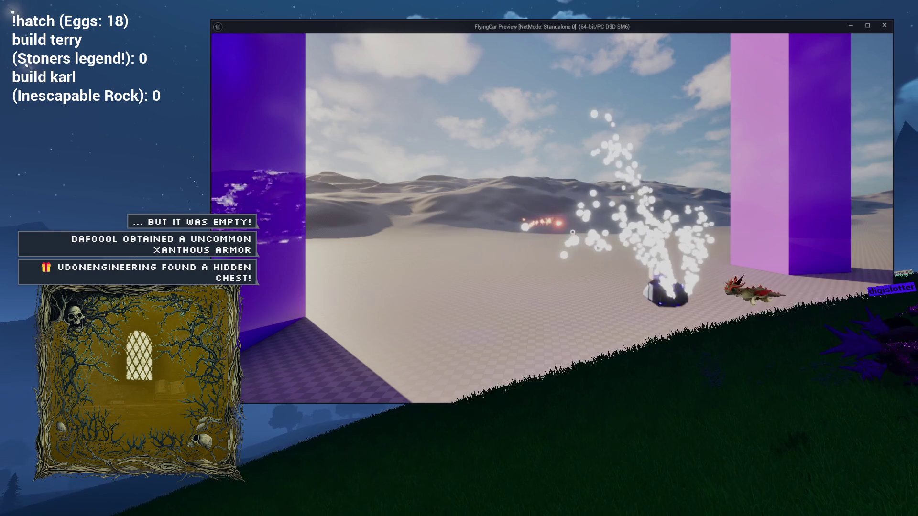
key(Escape)
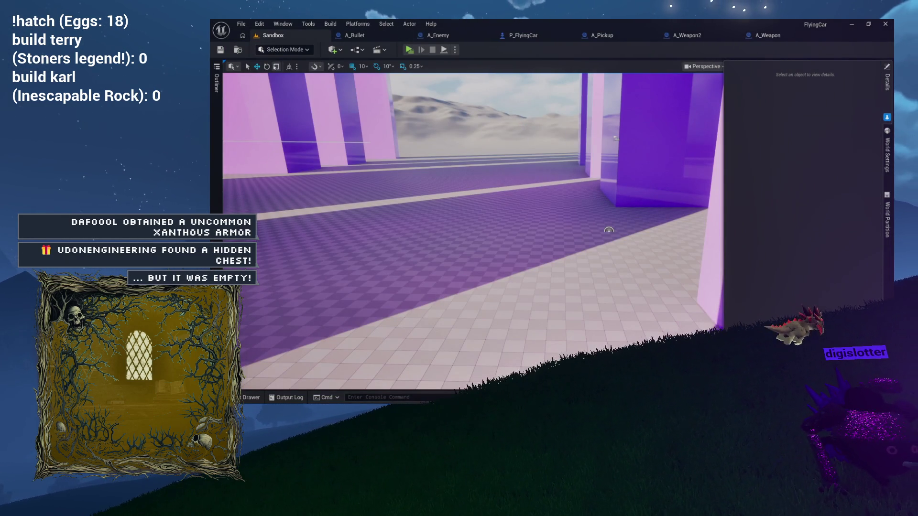
mouse_move(514, 151)
mouse_down()
mouse_move(497, 139)
mouse_move(471, 143)
mouse_move(483, 124)
mouse_up()
click(521, 261)
drag(521, 261, 438, 188)
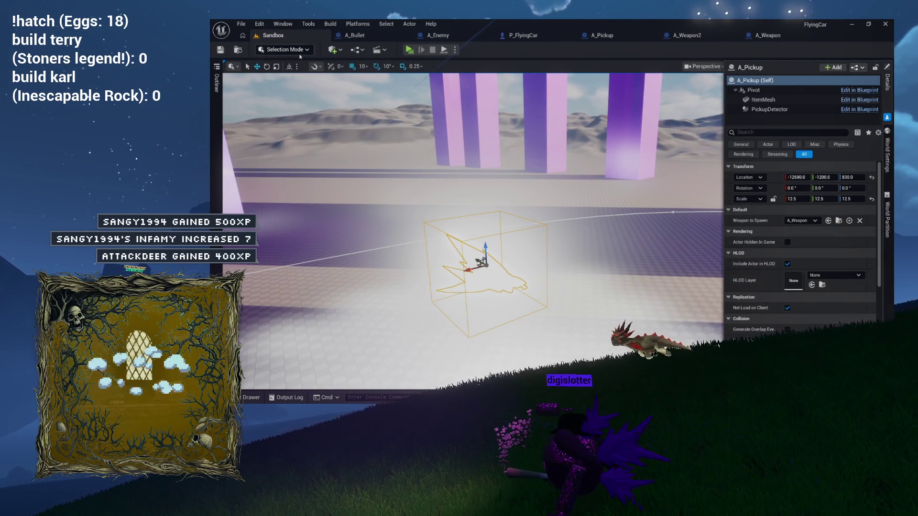
click(761, 101)
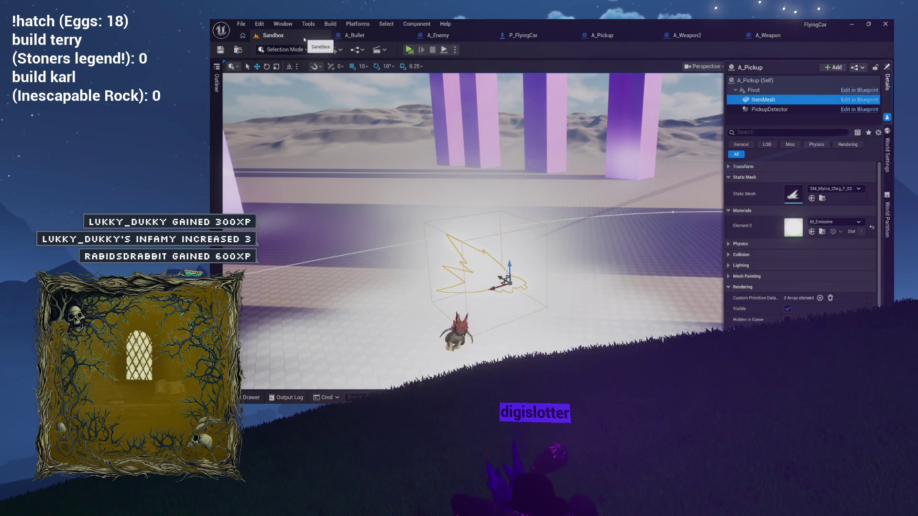
mouse_move(383, 153)
mouse_down()
mouse_move(368, 125)
mouse_move(361, 231)
mouse_move(419, 210)
mouse_move(412, 223)
mouse_move(456, 223)
mouse_up()
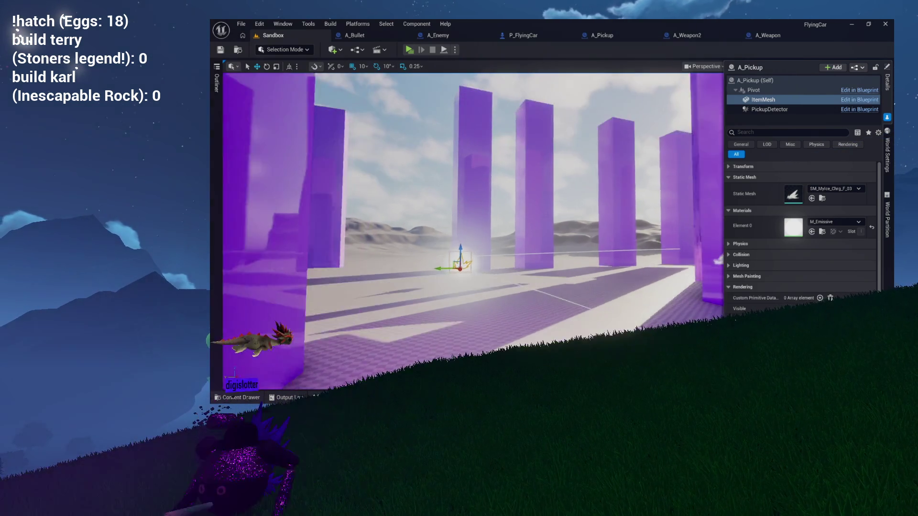
key(f)
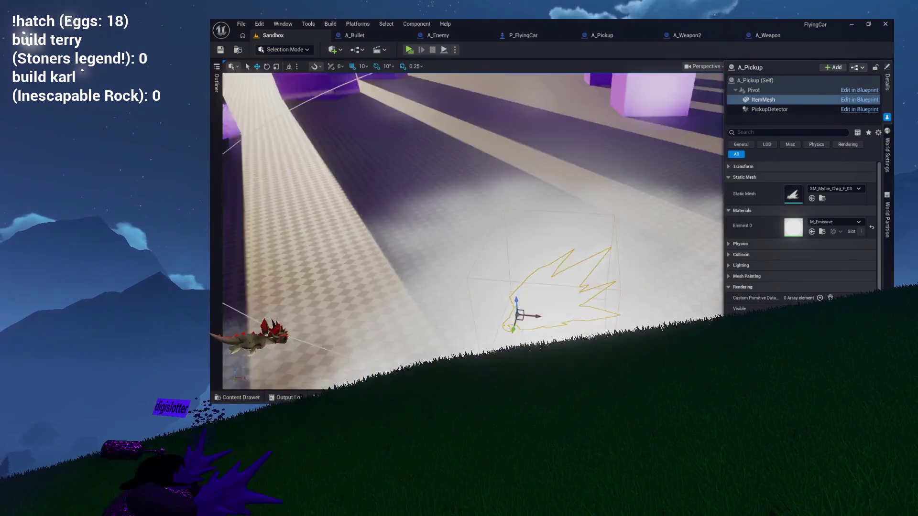
drag(558, 206, 557, 206)
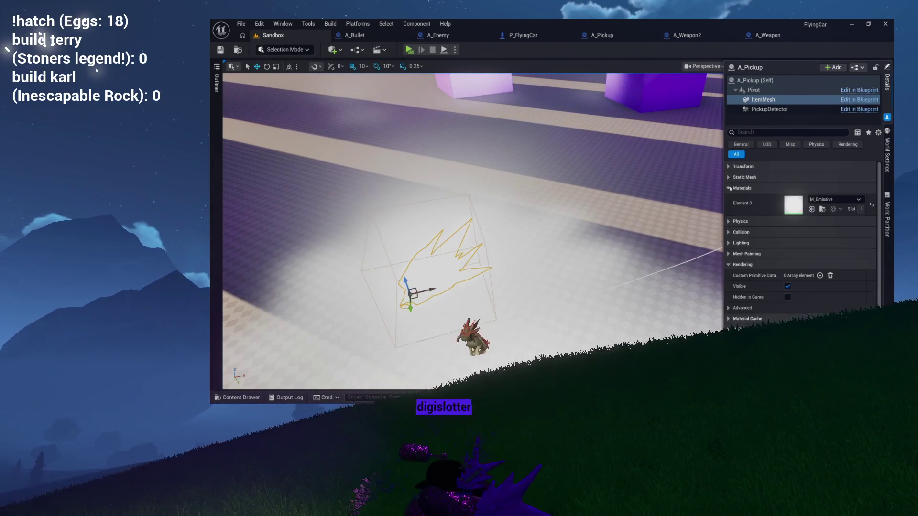
click(755, 81)
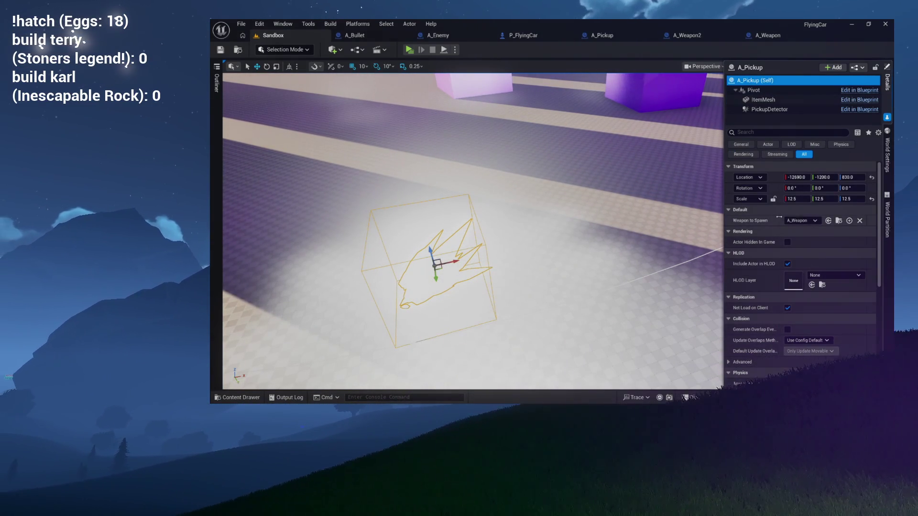
Set the pickup's Weapon to Spawn to A_Weapon2, review its graph, and play the Sandbox level
click(801, 221)
click(809, 257)
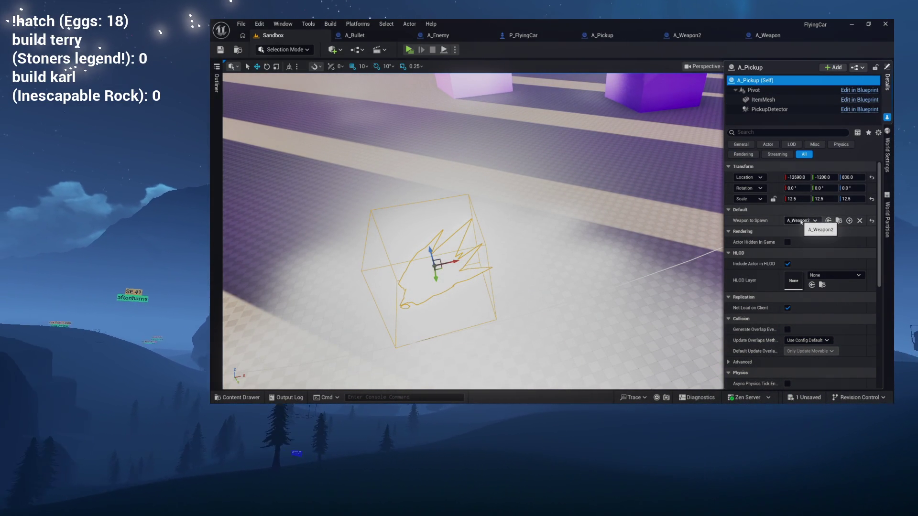
click(697, 36)
scroll(484, 140, down, 3)
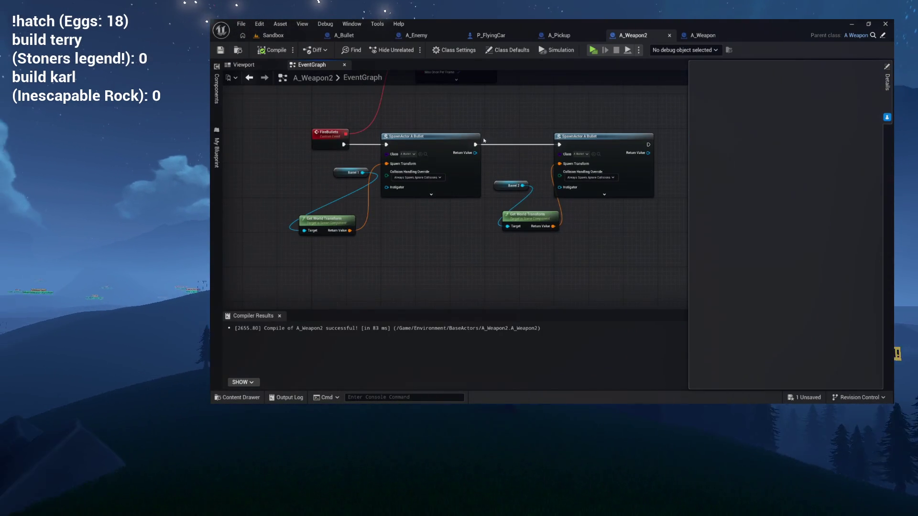
scroll(484, 141, up, 1)
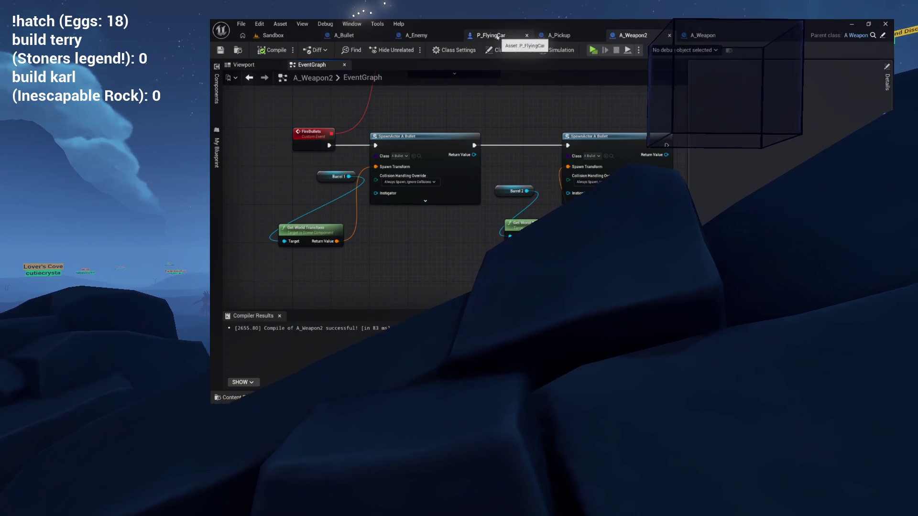
click(405, 37)
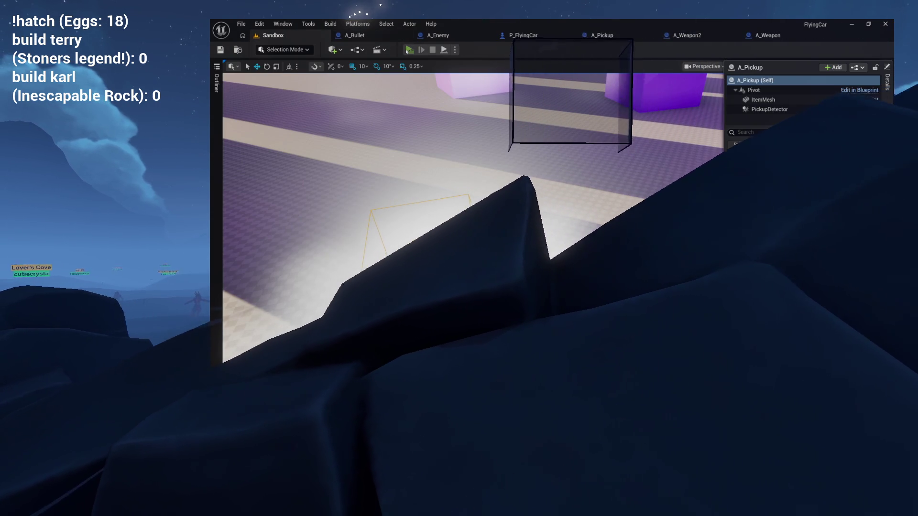
click(407, 50)
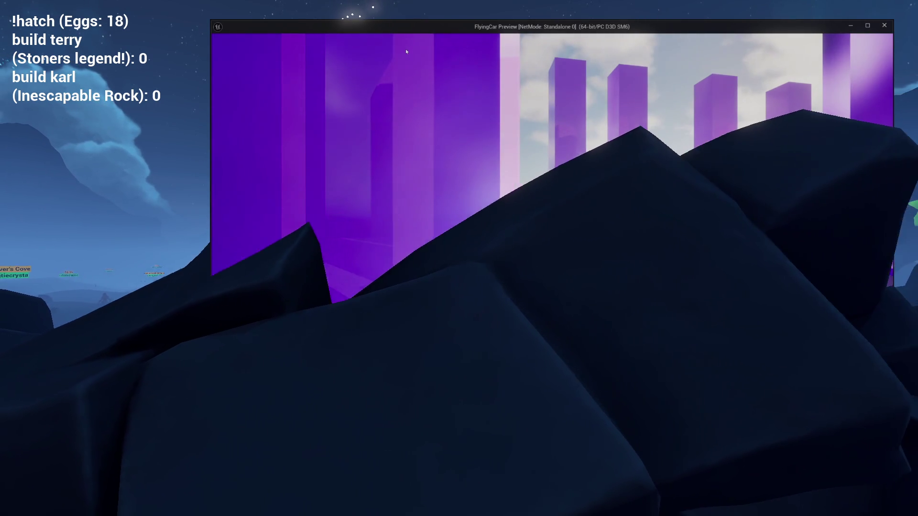
Test-drive the flying car, steering and flying up between the pillars, then end the preview
key(w)
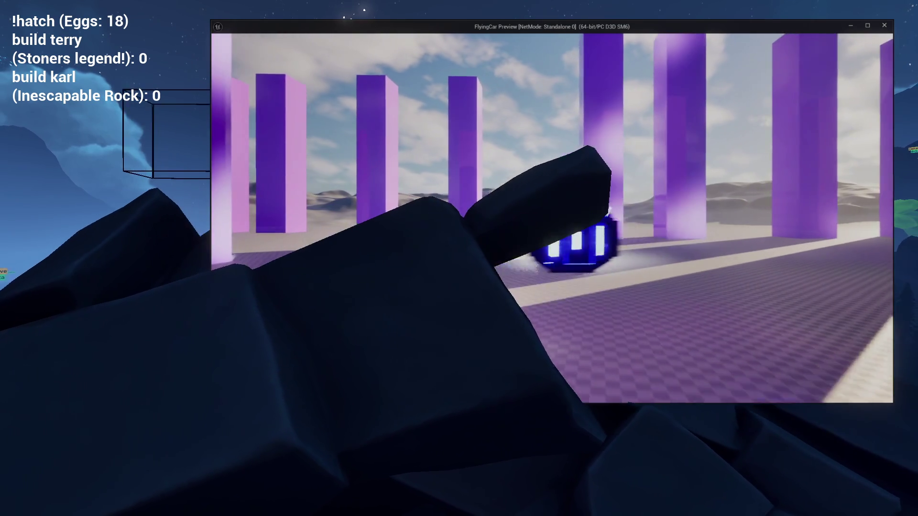
key(d)
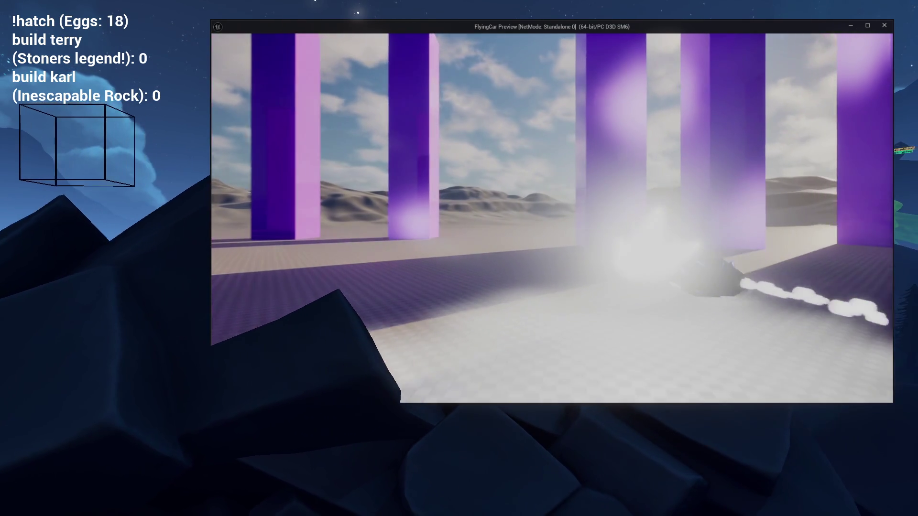
key(a)
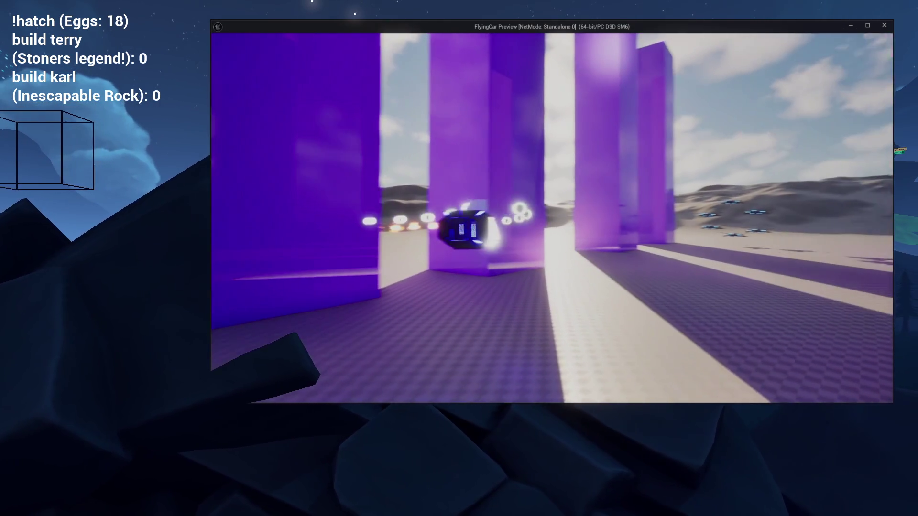
key(space)
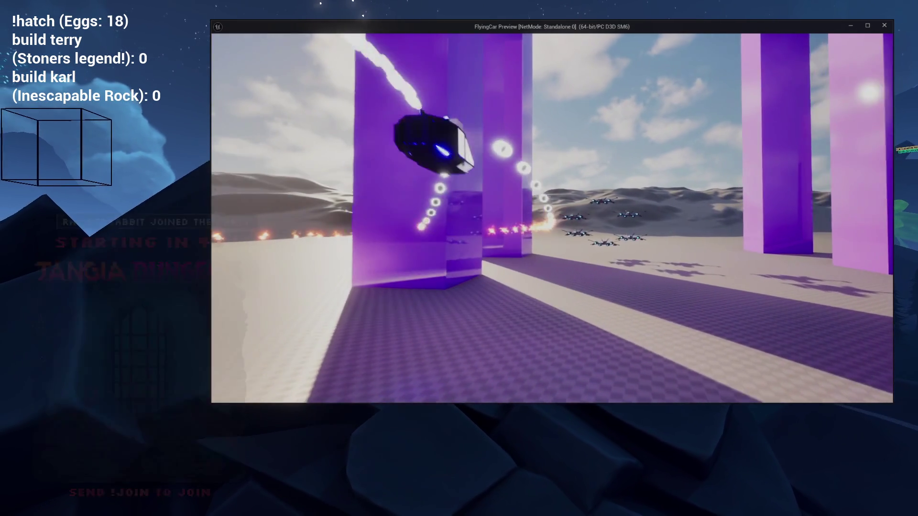
key(w)
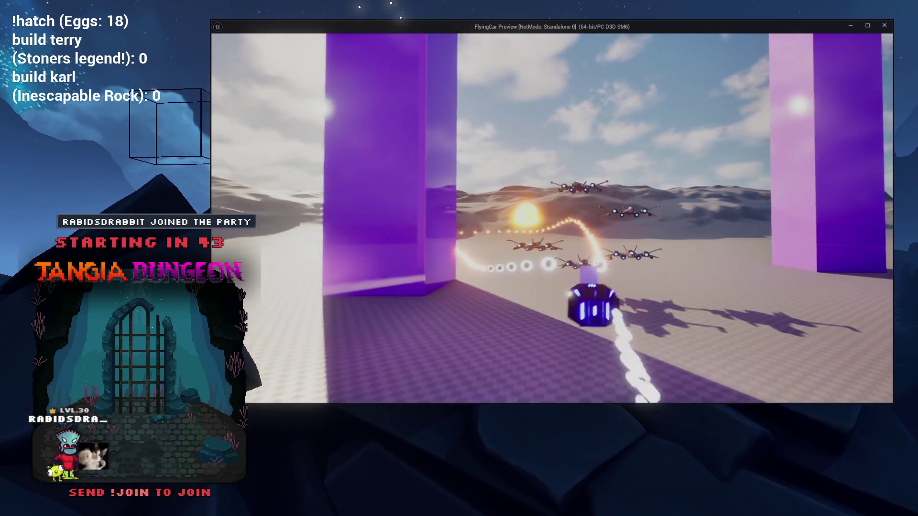
key(a)
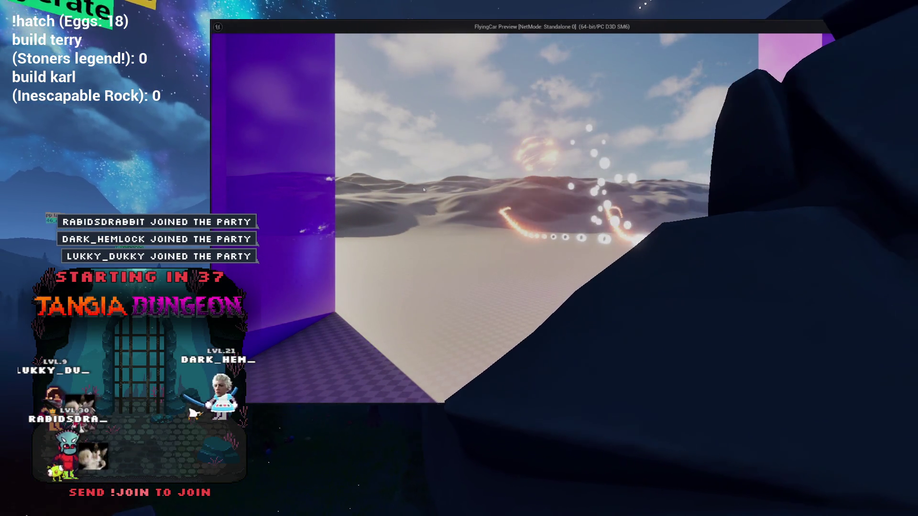
key(Escape)
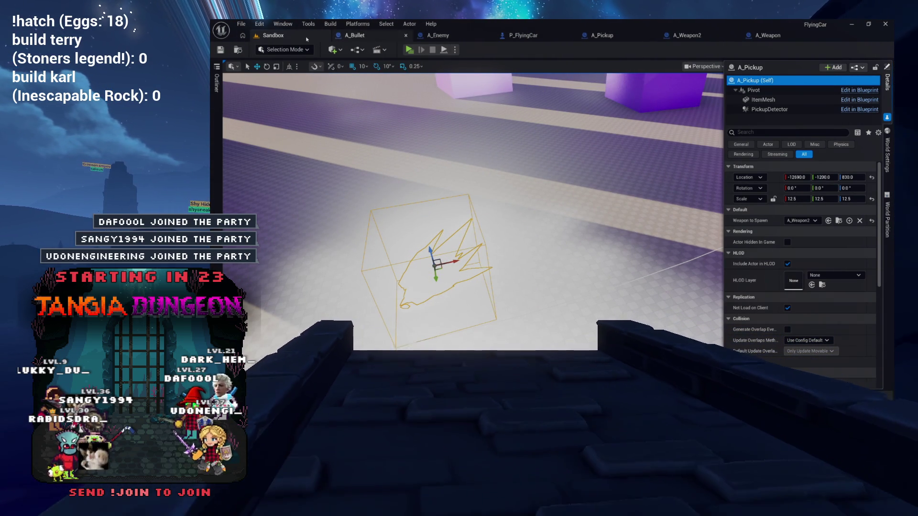
drag(473, 215, 478, 172)
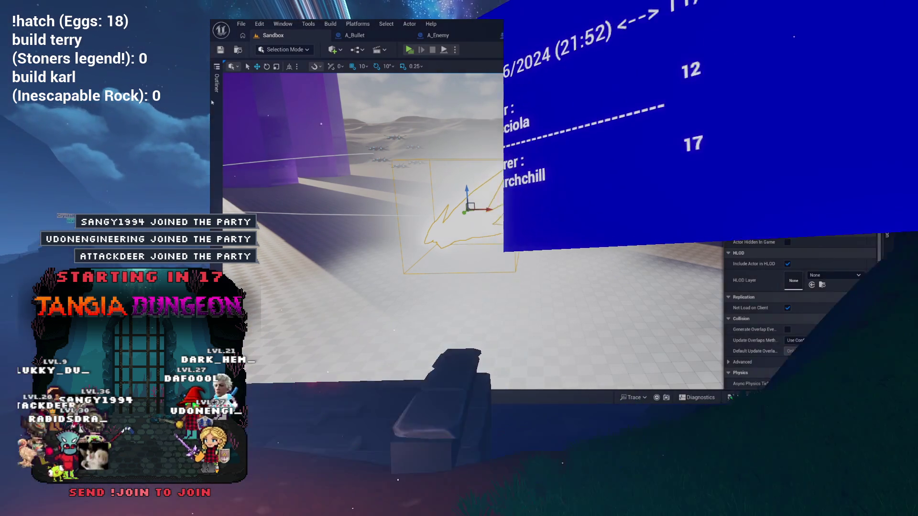
Change the A_Pickup item mesh material from M_Emissive to M_Glass, save, and play the Sandbox level
click(217, 82)
click(367, 226)
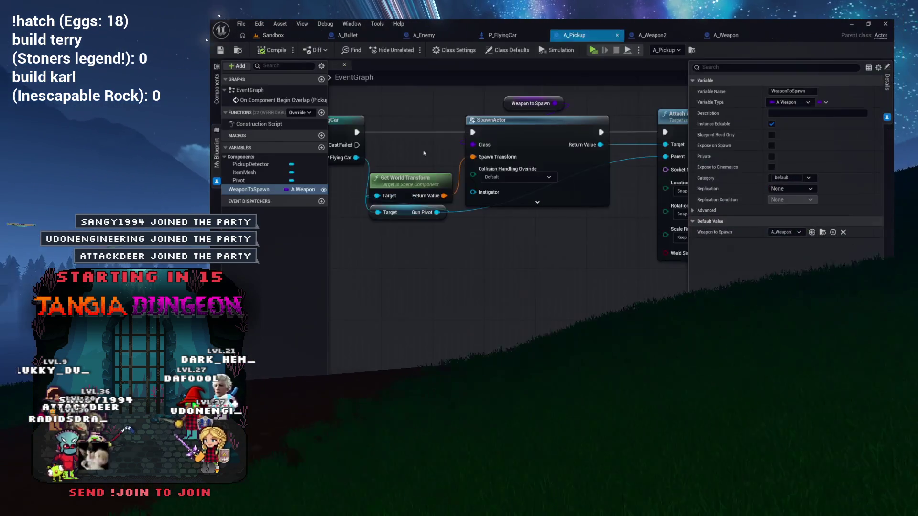
click(216, 89)
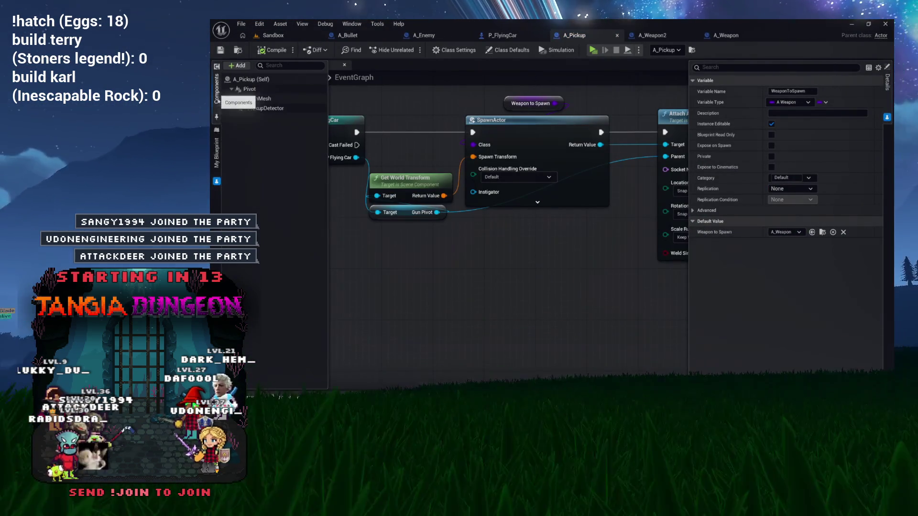
double_click(259, 98)
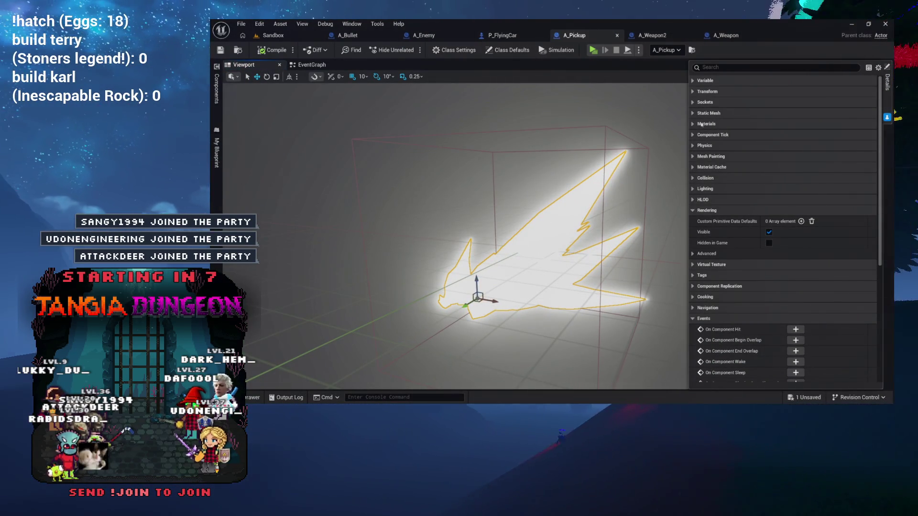
click(706, 124)
click(822, 136)
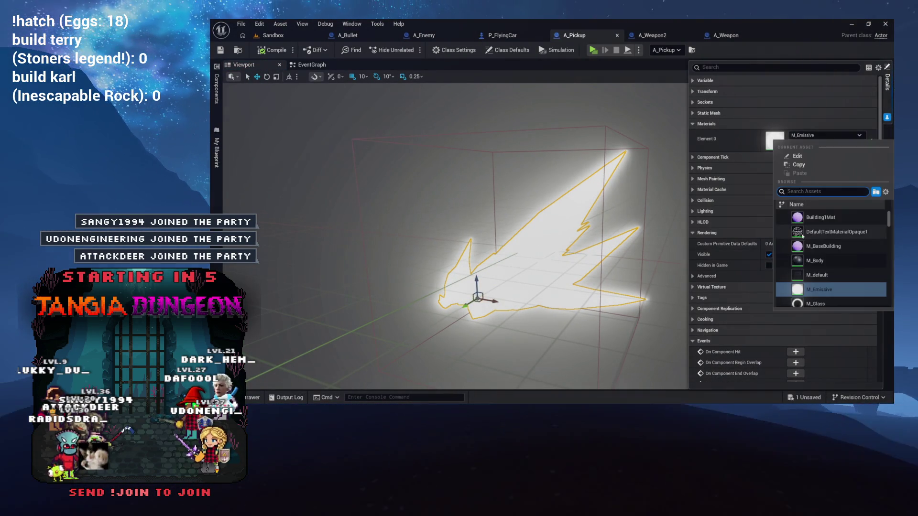
click(815, 266)
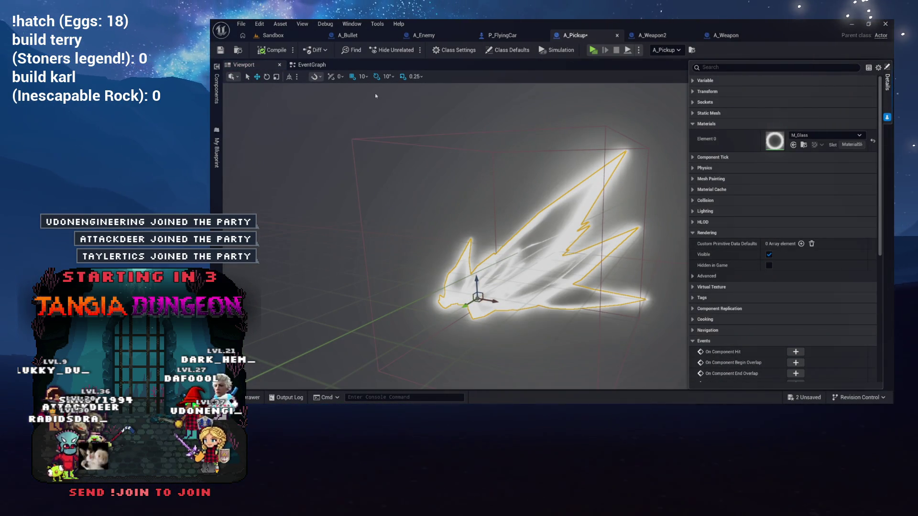
key(ctrl+s)
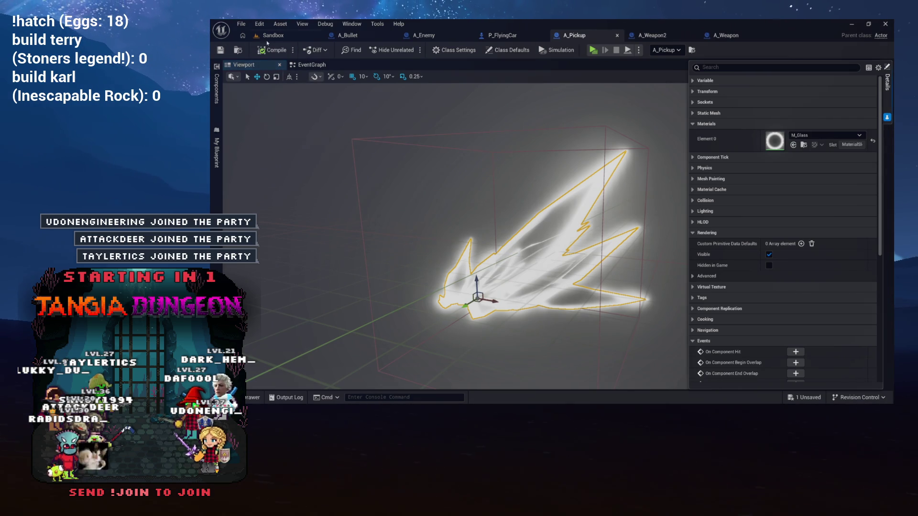
click(273, 35)
click(412, 48)
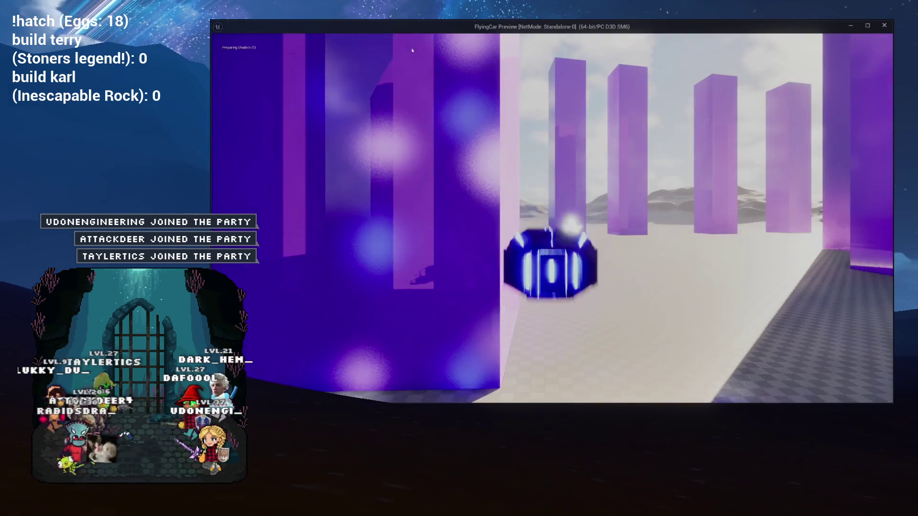
Drive the flying car past the glass pickup and among the pillars, then end the preview
key(w)
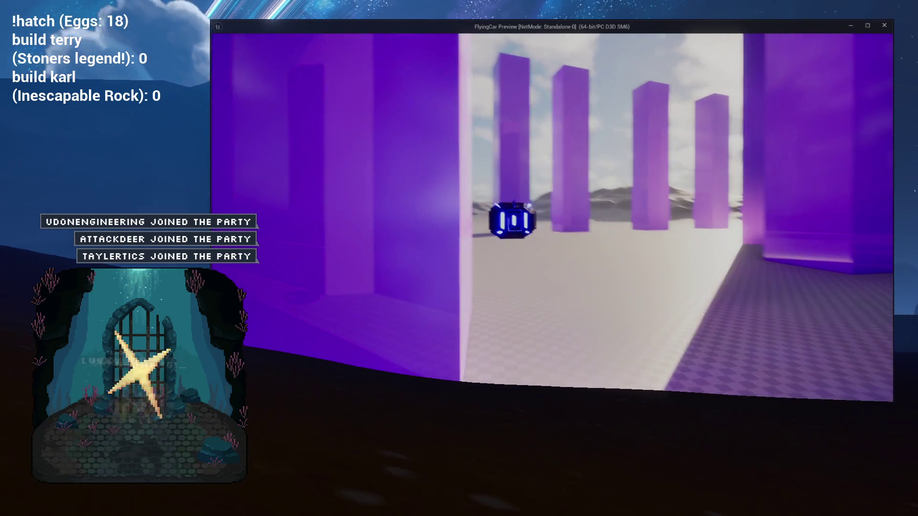
key(w)
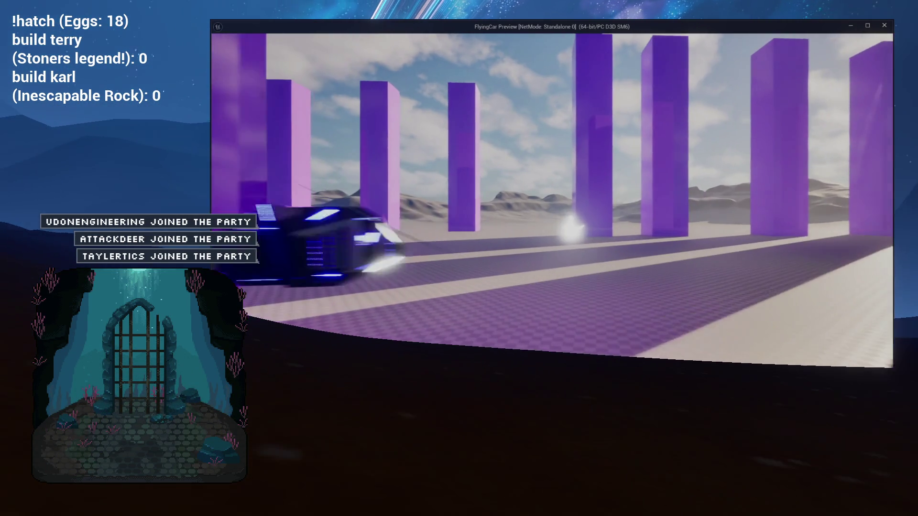
key(a)
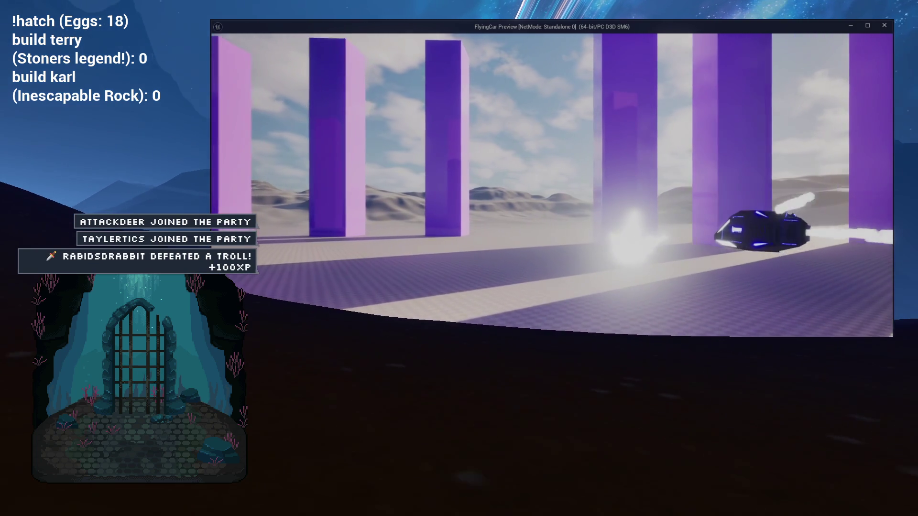
key(w)
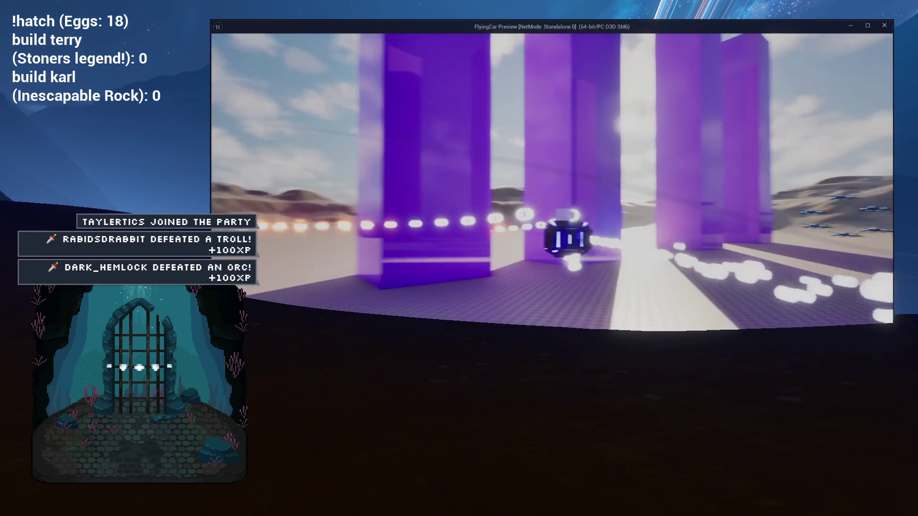
key(a)
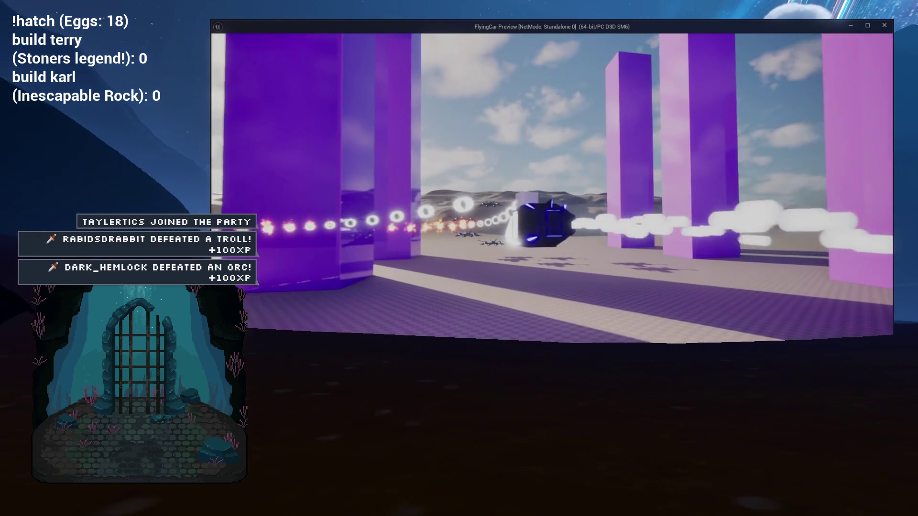
key(w)
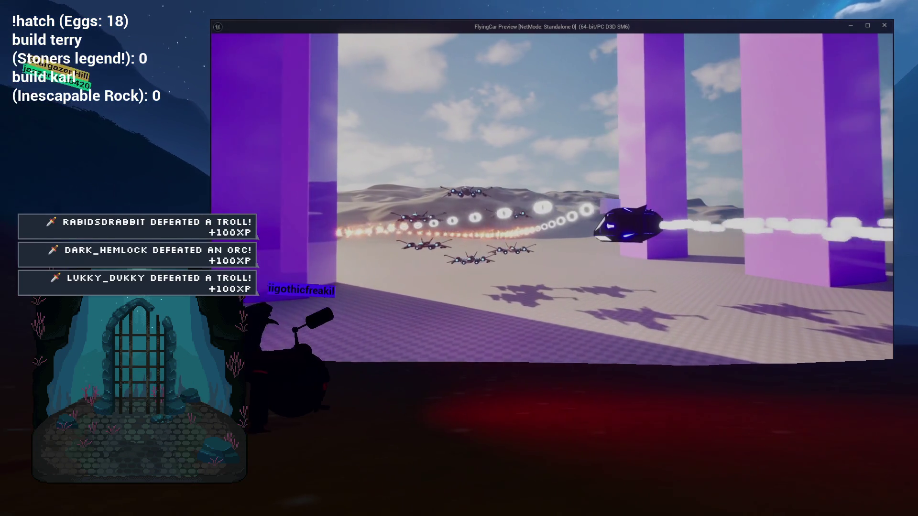
key(Escape)
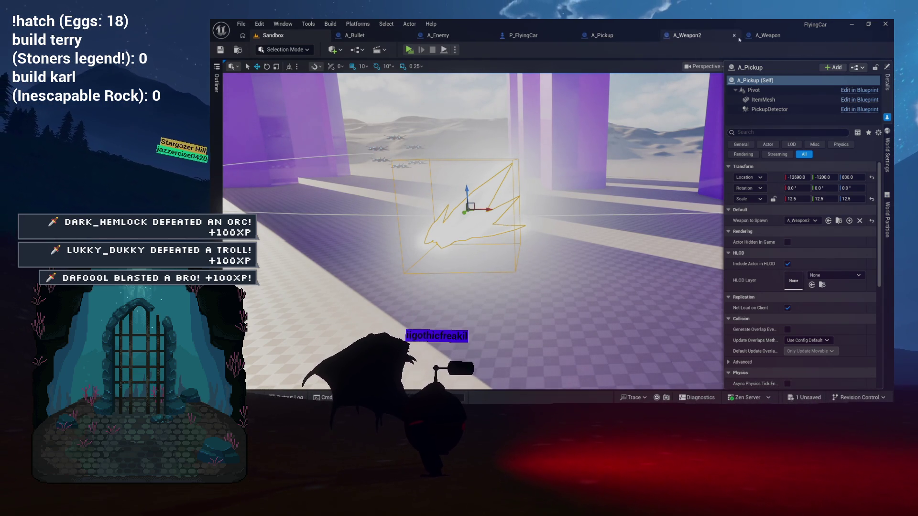
Open the Content Drawer and browse to Player > FlyingCar > Effects for the Exhaust system
key(ctrl+space)
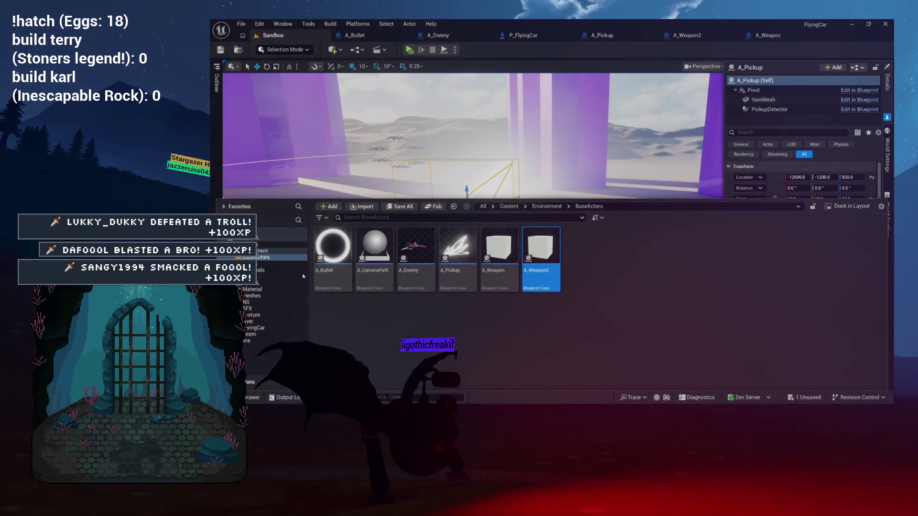
ctrl+click(282, 251)
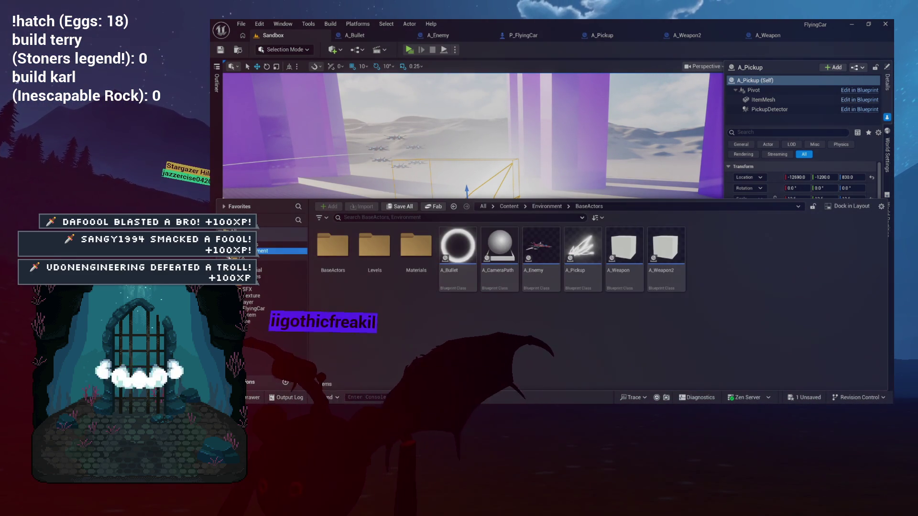
click(282, 270)
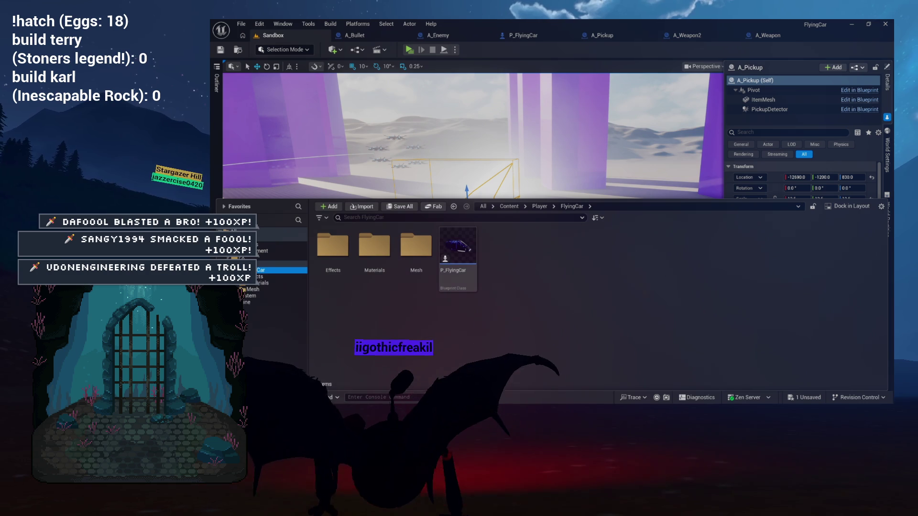
double_click(334, 245)
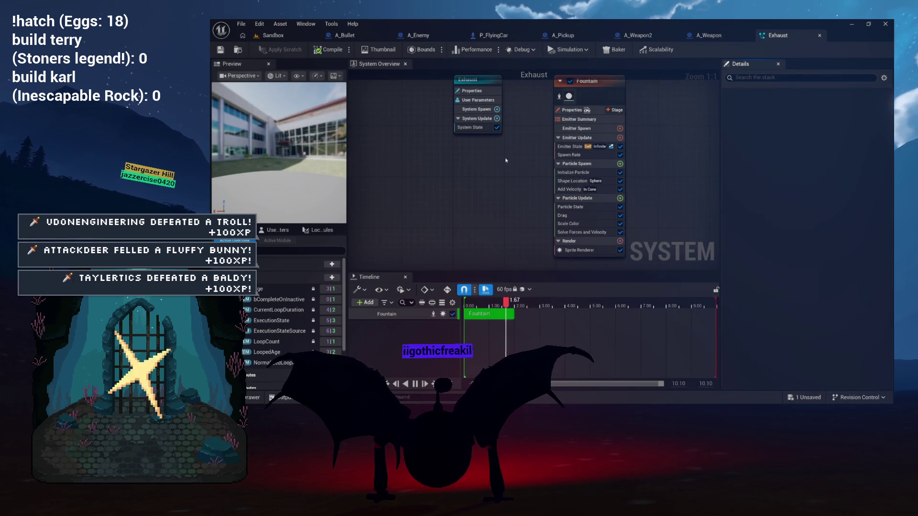
Set the Fountain emitter's Uniform Sprite Size range to 5–10, then start a Sandbox test play
click(546, 179)
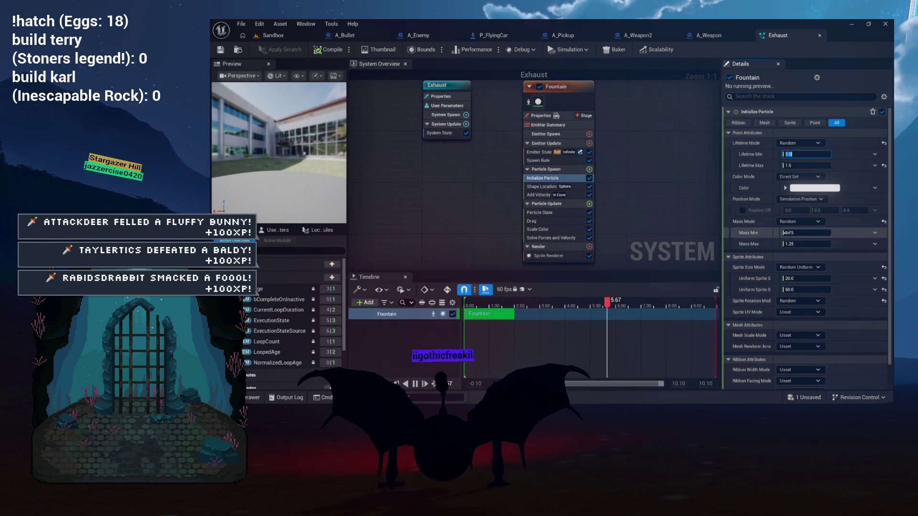
key(Return)
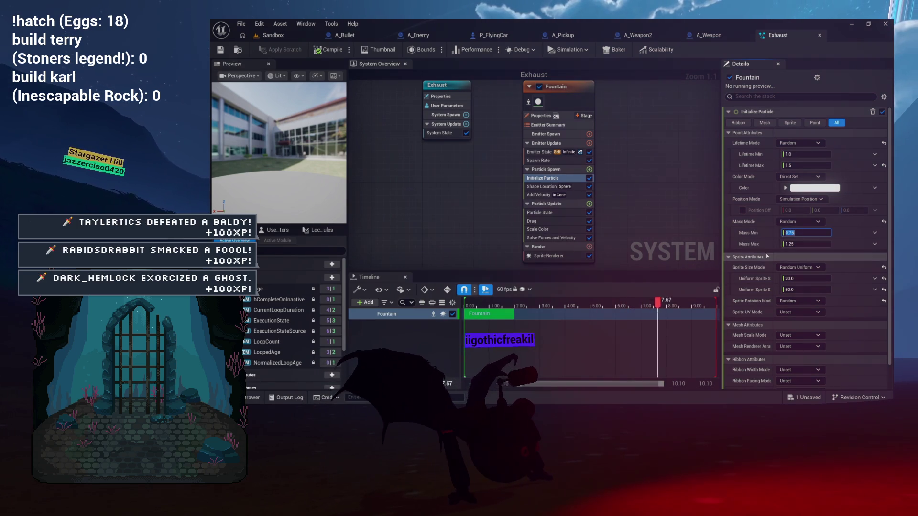
scroll(766, 257, down, 1)
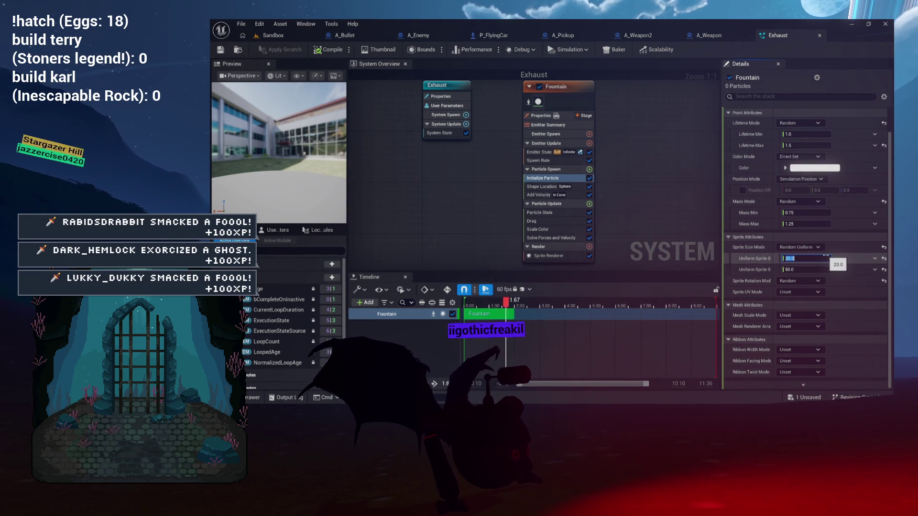
text(10)
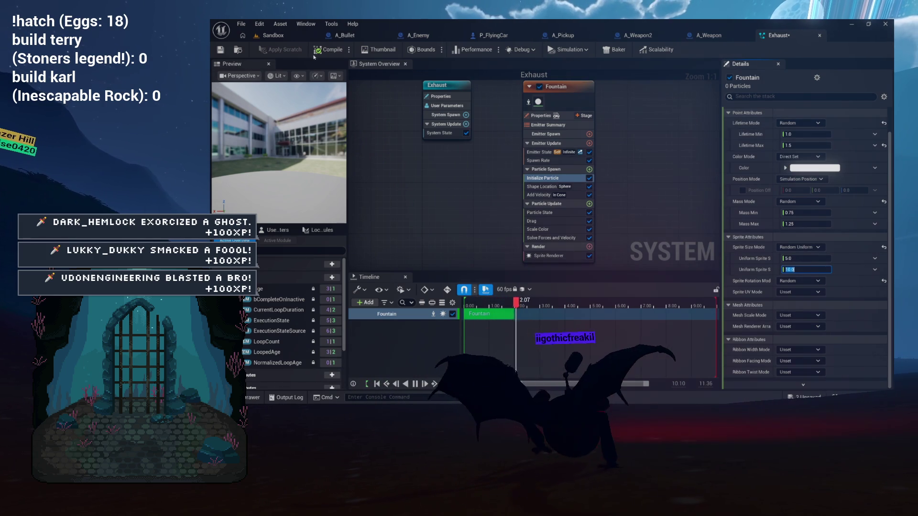
click(282, 35)
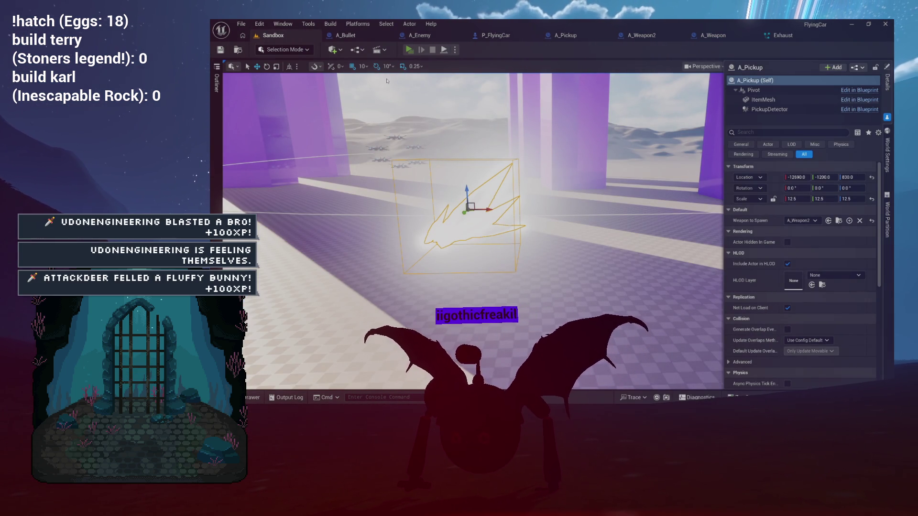
click(408, 50)
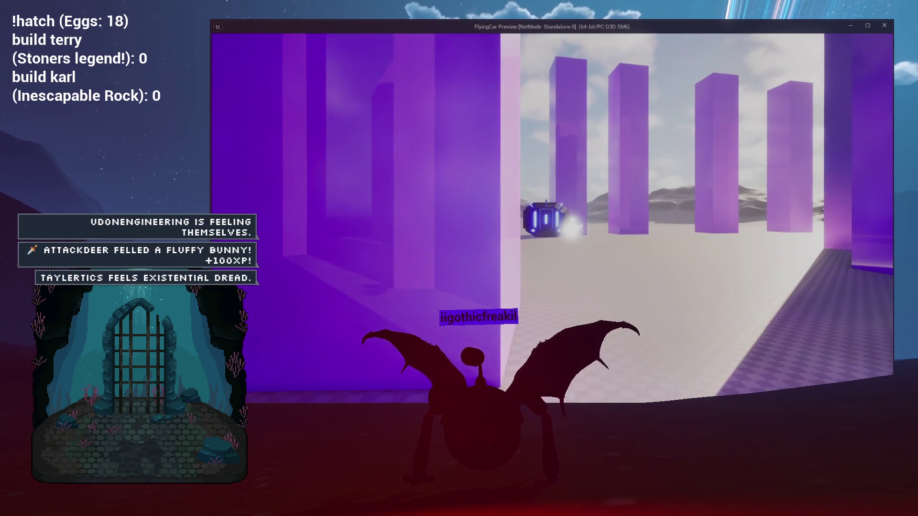
Drive the flying car across the arena past the pickups and pillars, then stop the preview
key(w)
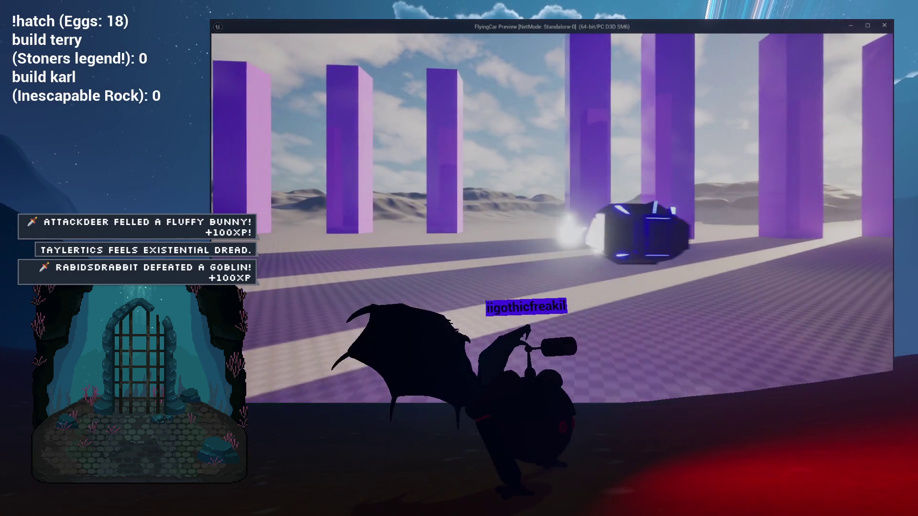
key(a)
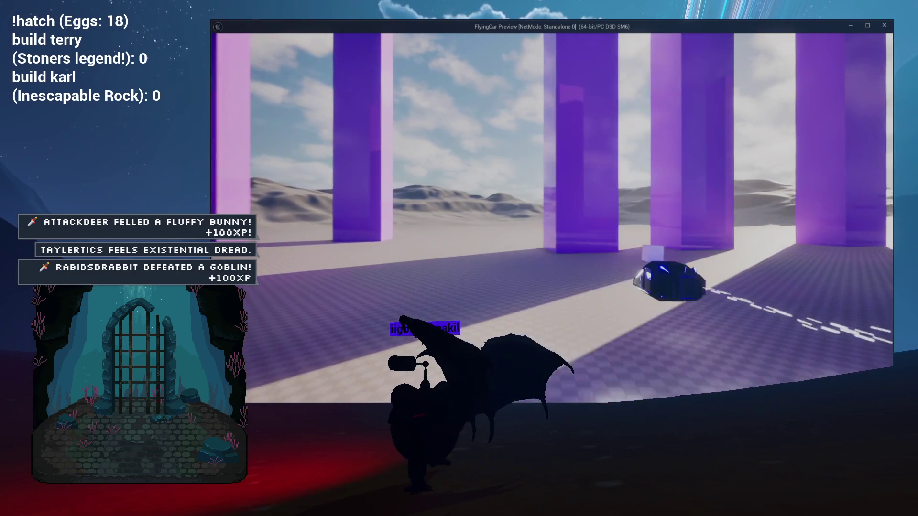
key(a)
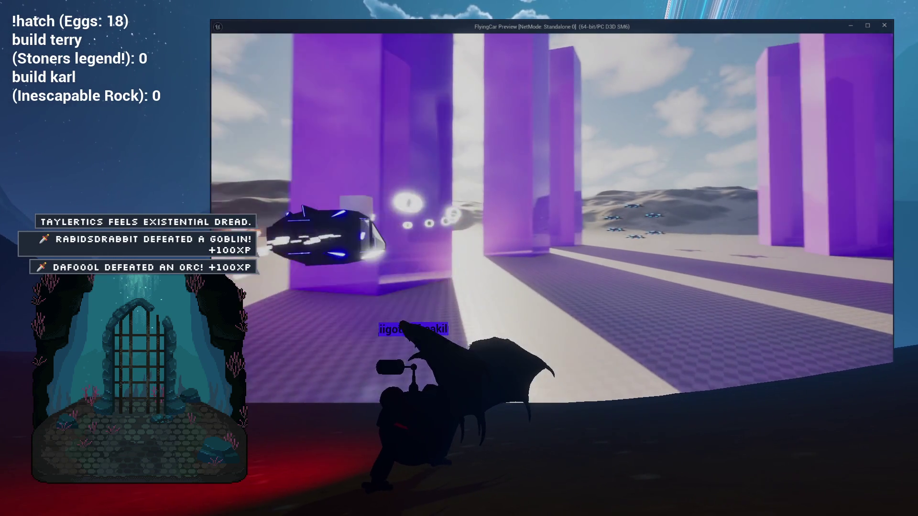
key(d)
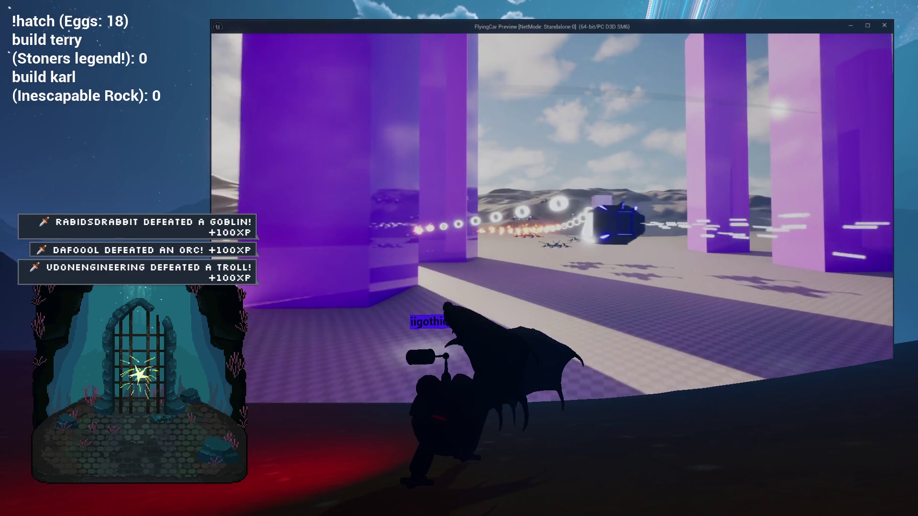
key(d)
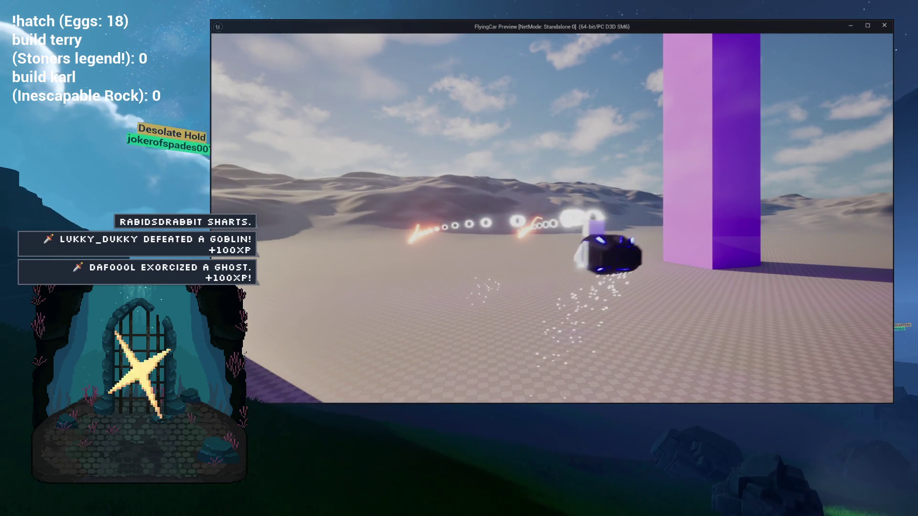
key(Escape)
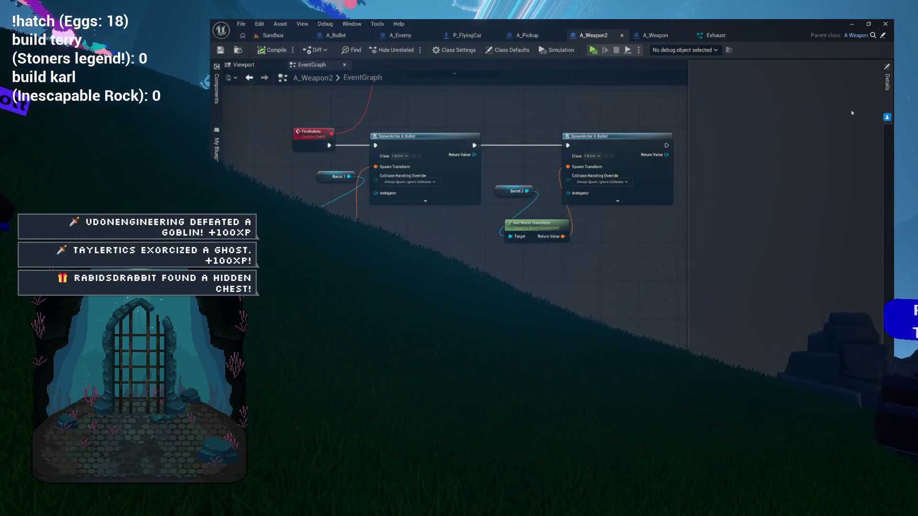
Duplicate A_Weapon2 in BaseActors as A_Weapon4 and open the new blueprint
scroll(604, 174, down, 3)
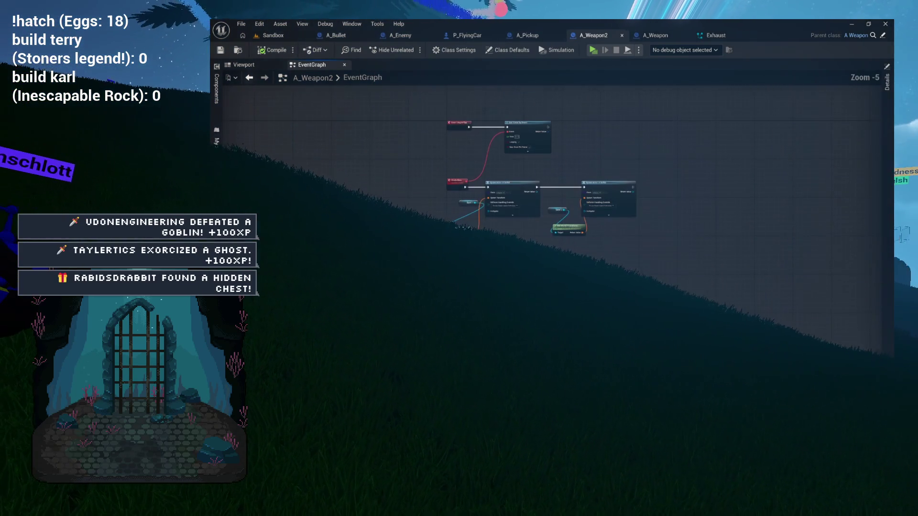
scroll(605, 174, up, 3)
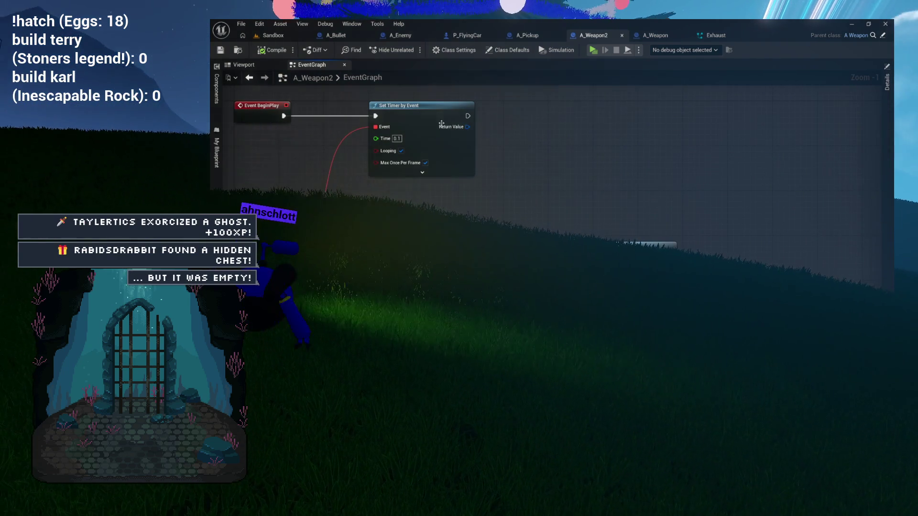
click(238, 50)
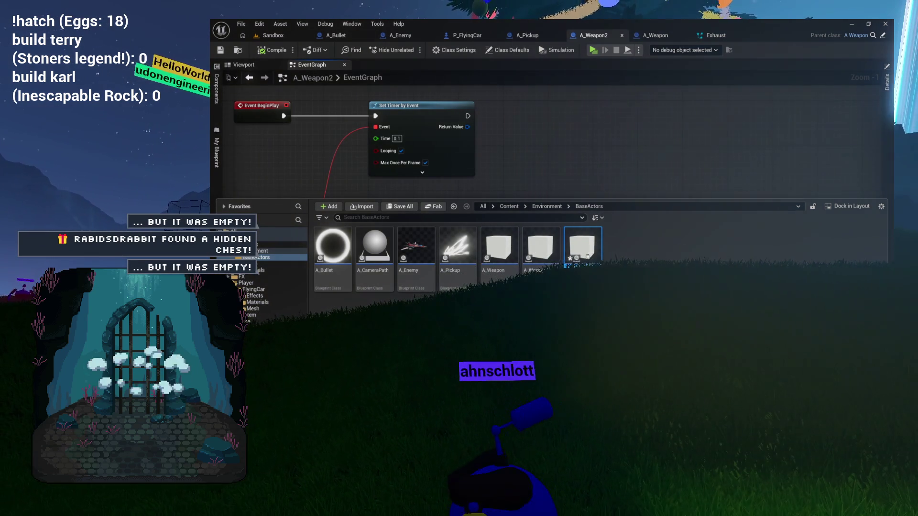
double_click(584, 248)
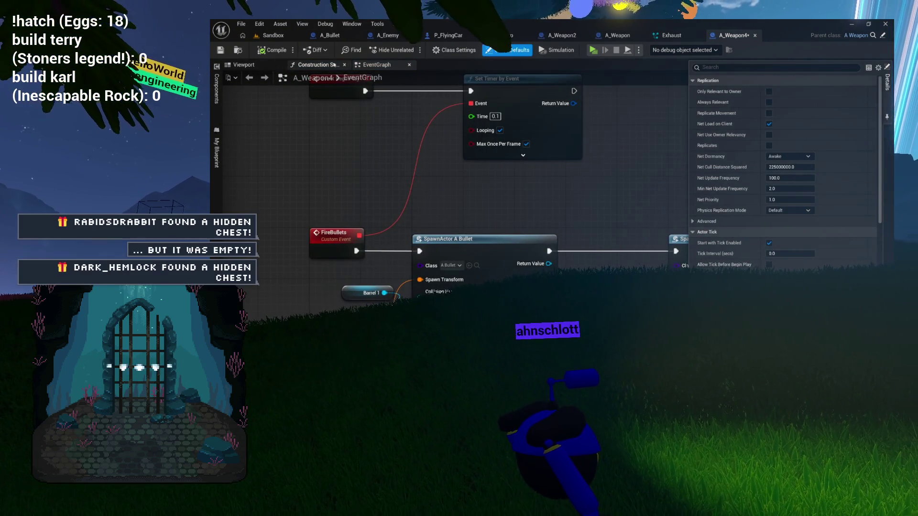
Show A_Weapon4's Viewport and orbit around its white cube mesh
click(316, 64)
click(344, 64)
click(250, 66)
mouse_move(471, 171)
mouse_down()
mouse_move(471, 162)
mouse_move(470, 171)
mouse_up()
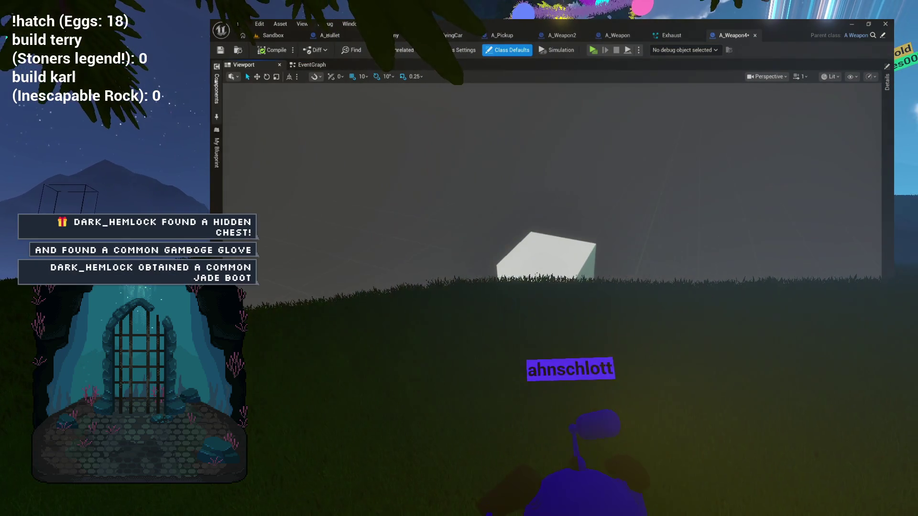
Give the selected barrel a 190° Z rotation and adjust its X and Y location values
click(216, 86)
click(256, 108)
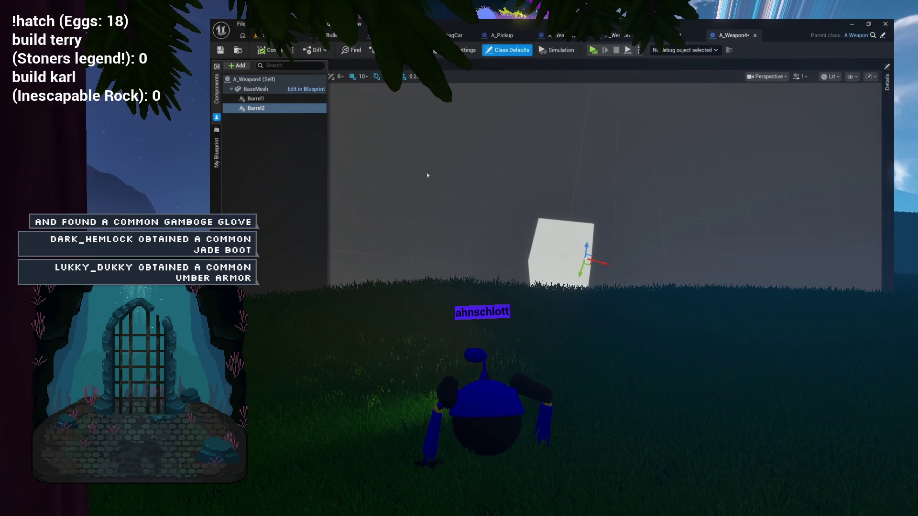
click(248, 98)
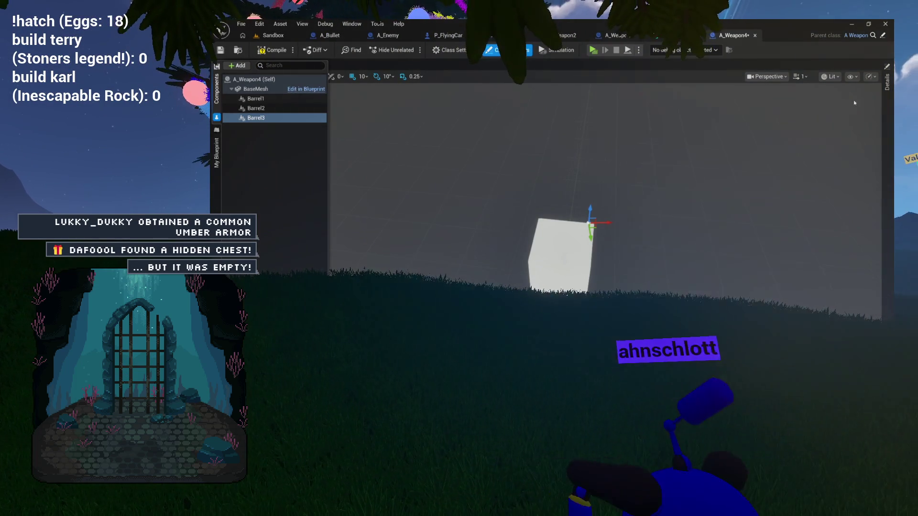
click(887, 81)
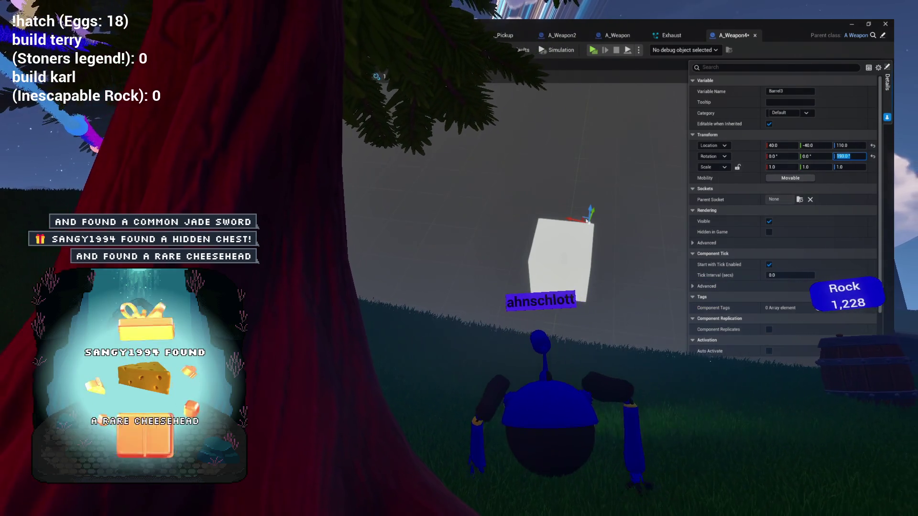
key(Return)
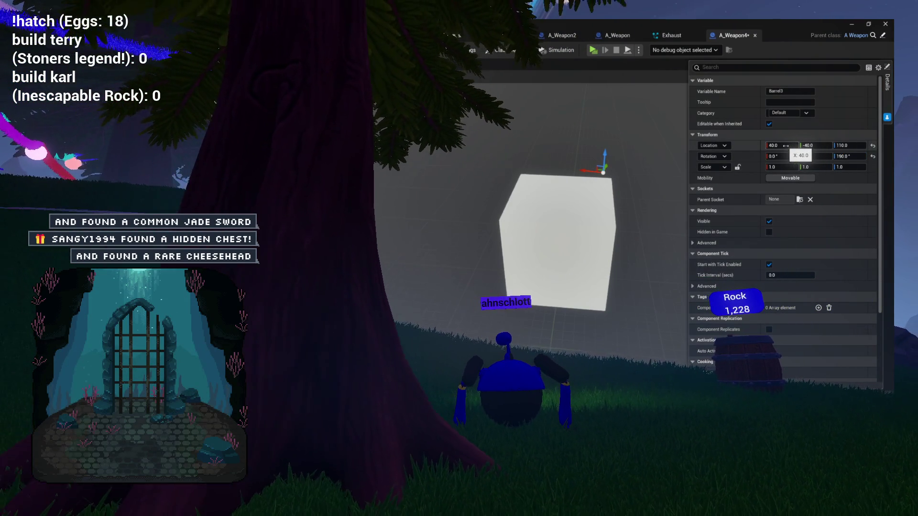
click(820, 144)
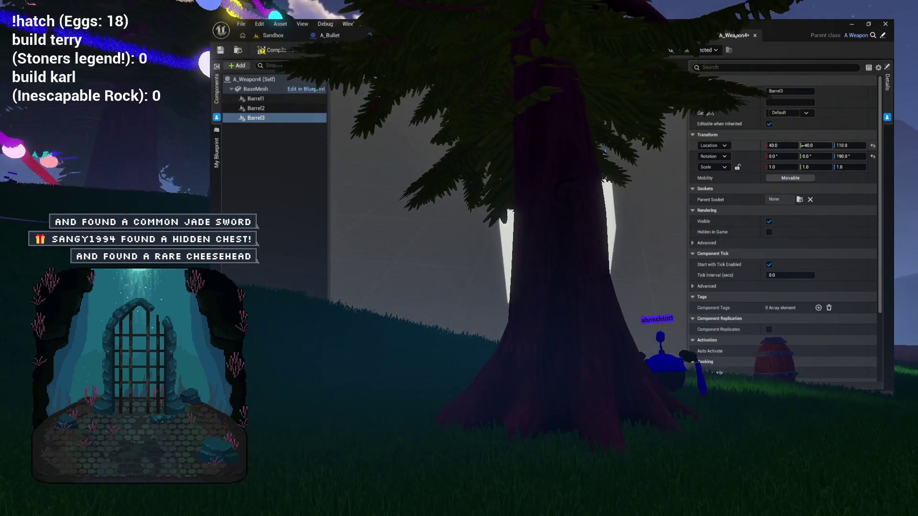
text(0)
key(Return)
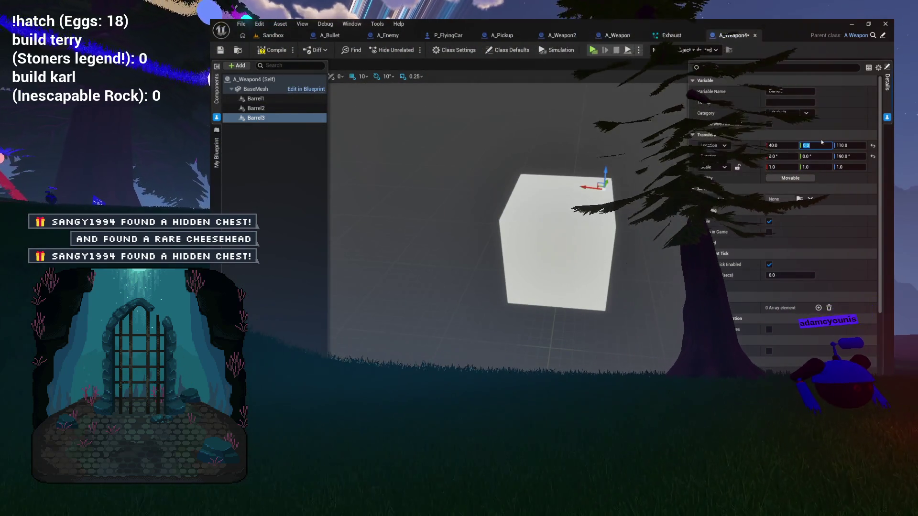
text(-40)
key(shift+Tab)
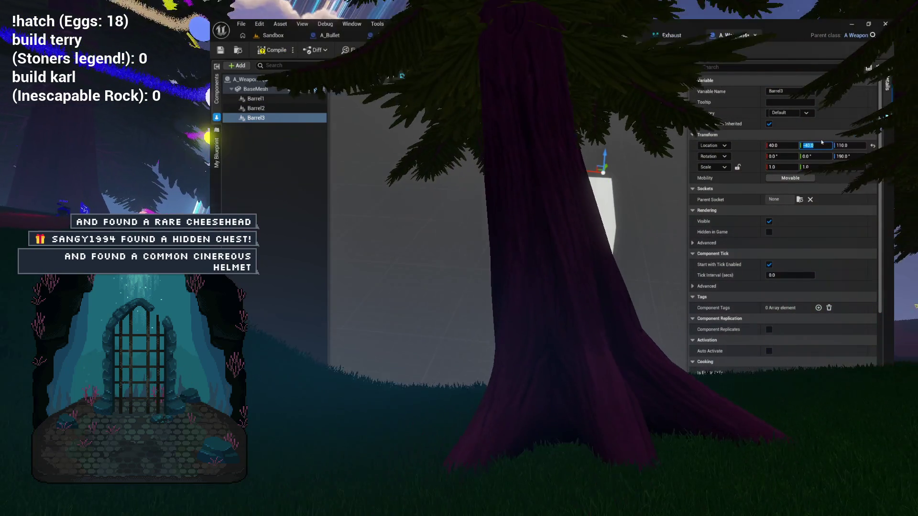
text(4)
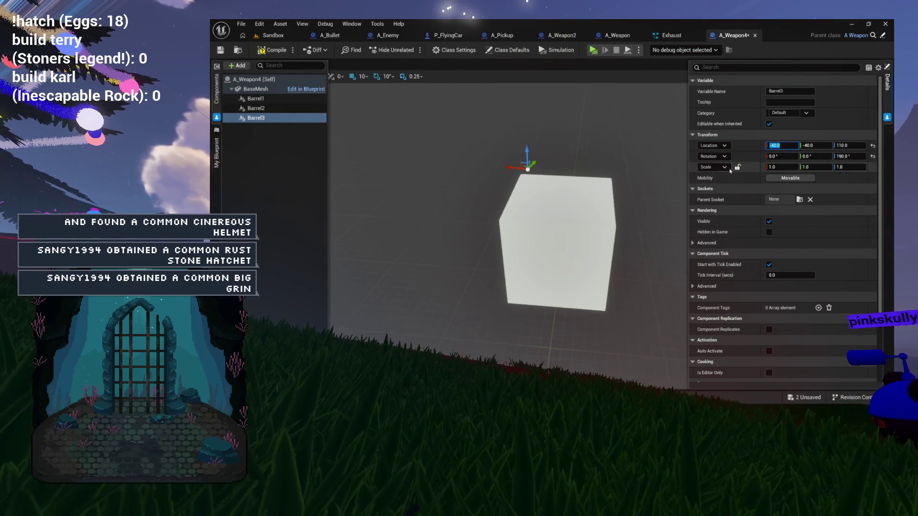
drag(507, 239, 459, 229)
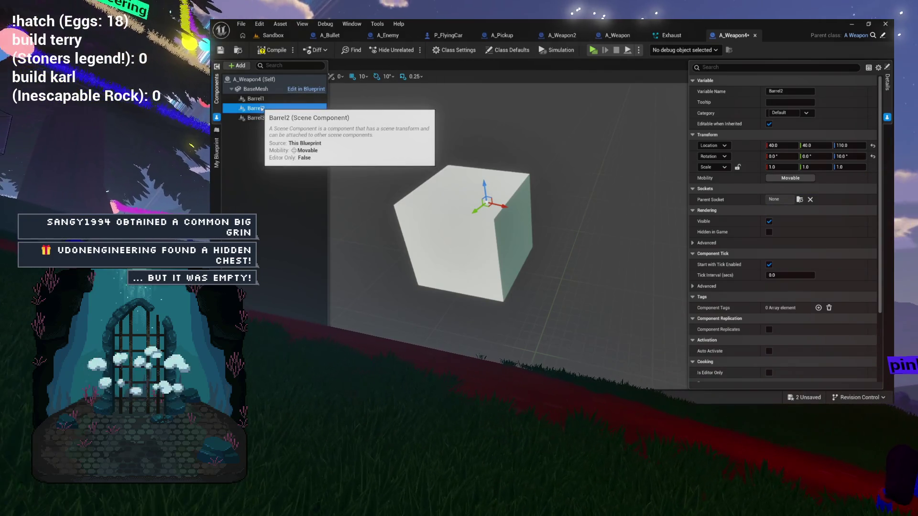
Duplicate the barrel as Barrel4 and set its Z location to 110
key(ctrl+d)
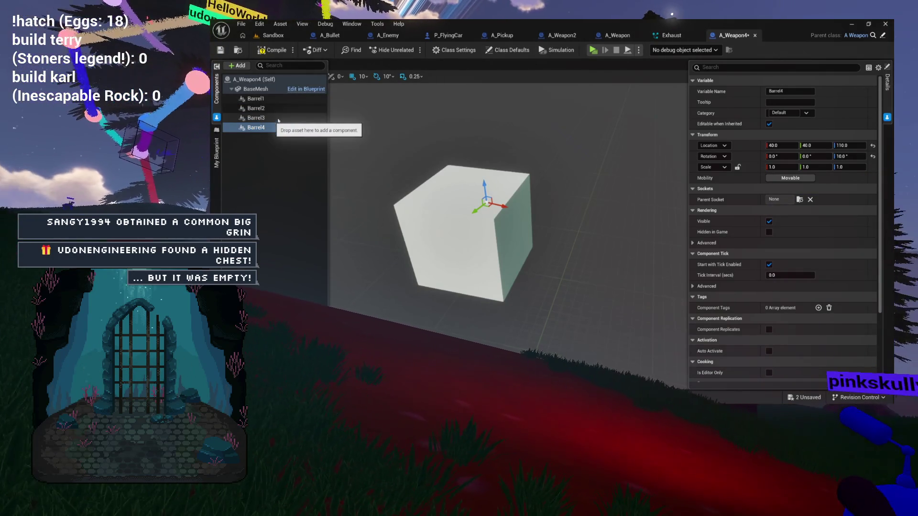
click(850, 145)
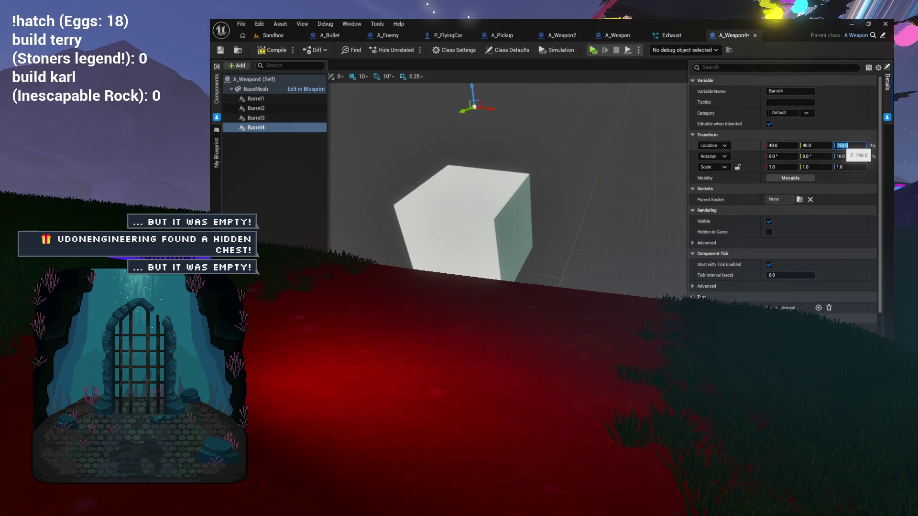
key(Return)
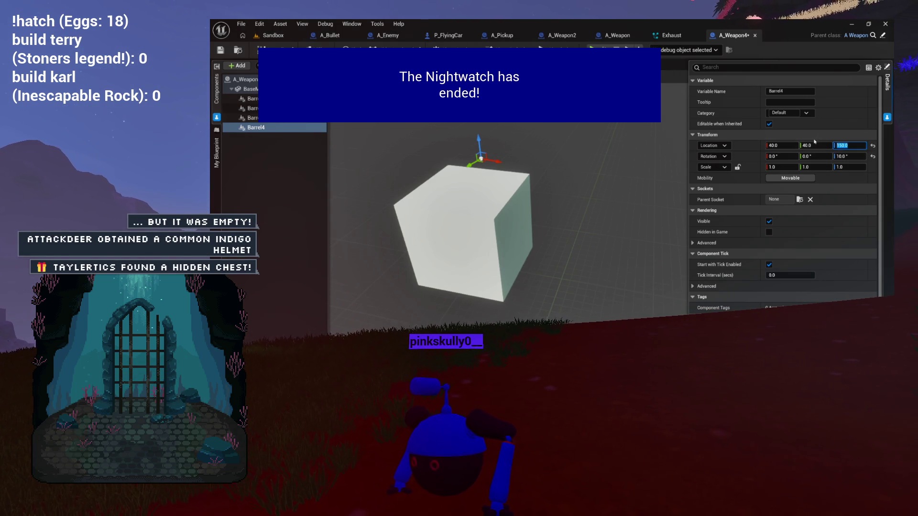
click(293, 119)
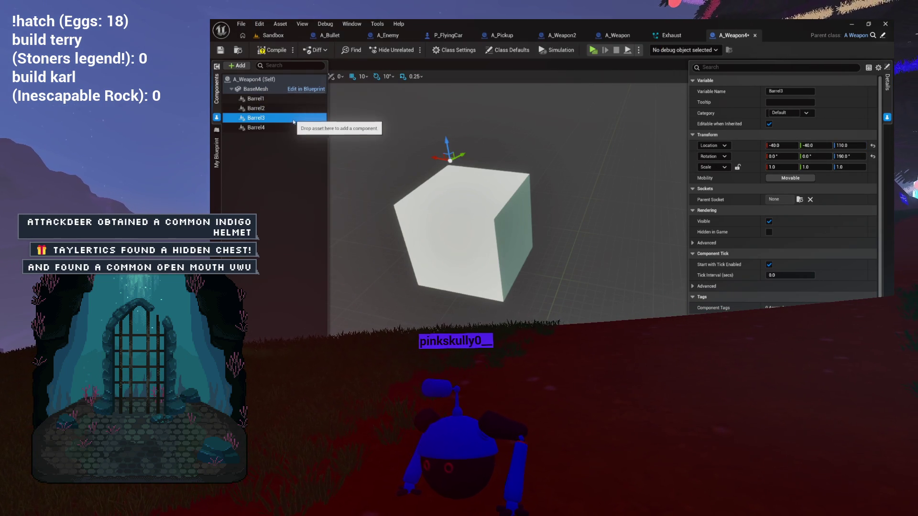
click(292, 128)
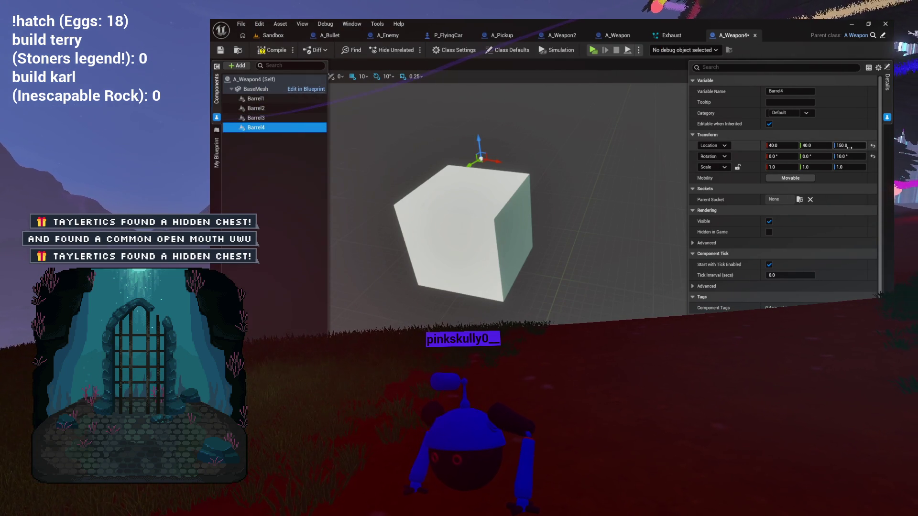
text(1)
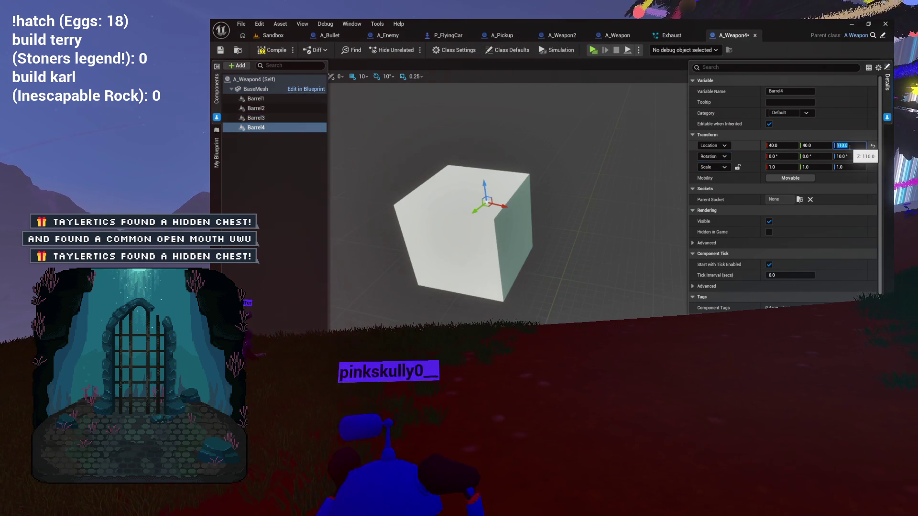
key(Tab)
key(Tab)
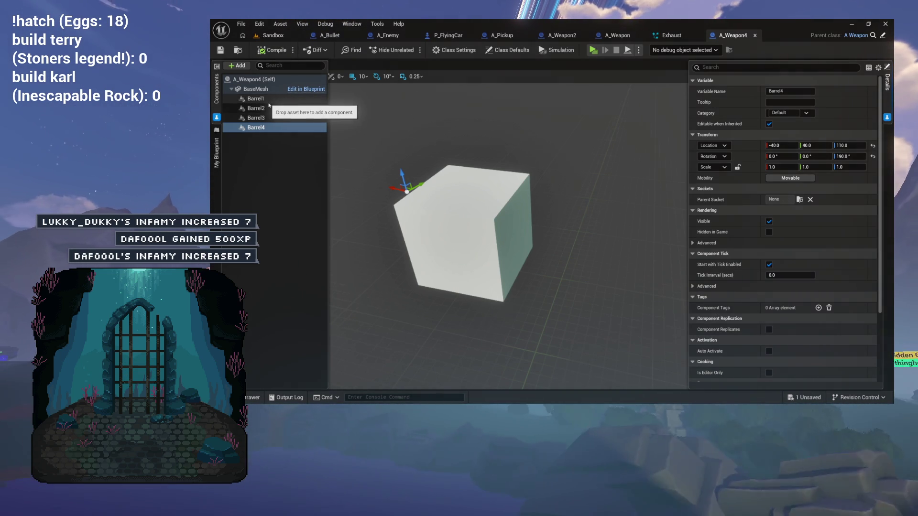
text(190)
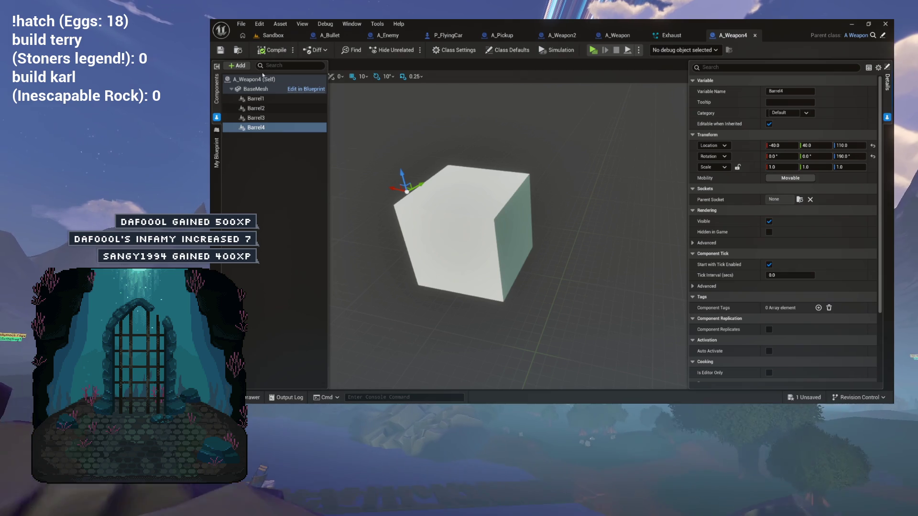
click(238, 50)
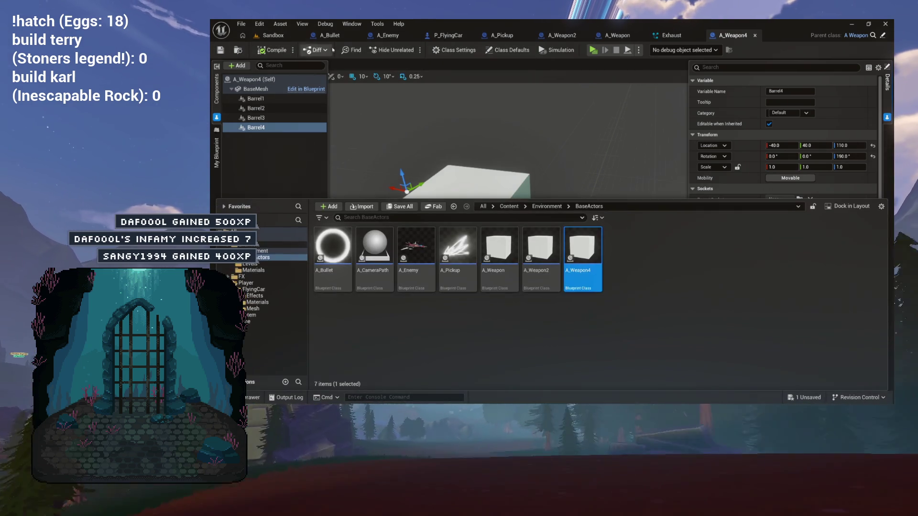
Return to A_Weapon4's EventGraph and move the Barrel 1 node beside its transform node
click(273, 35)
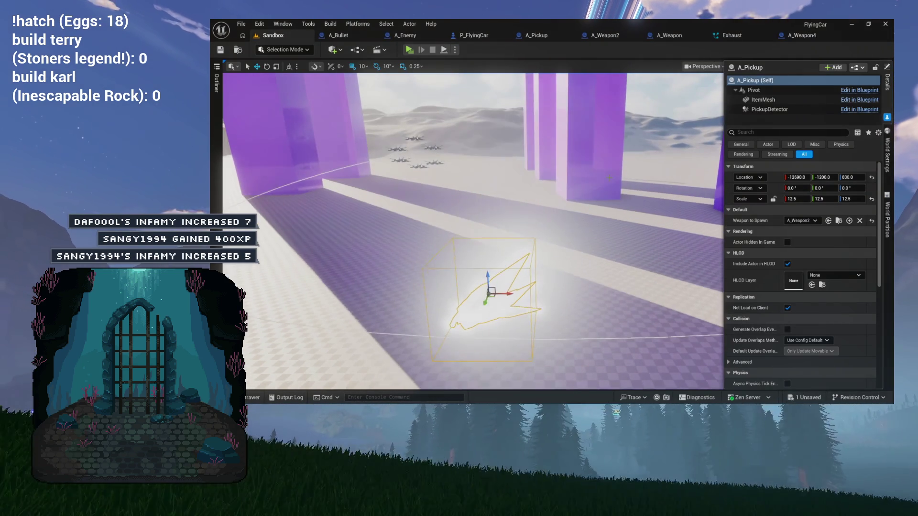
click(793, 40)
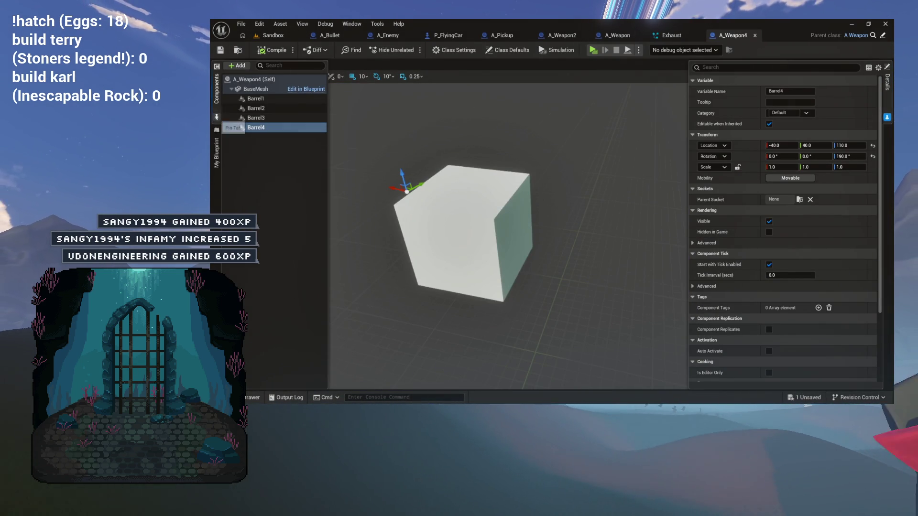
click(308, 64)
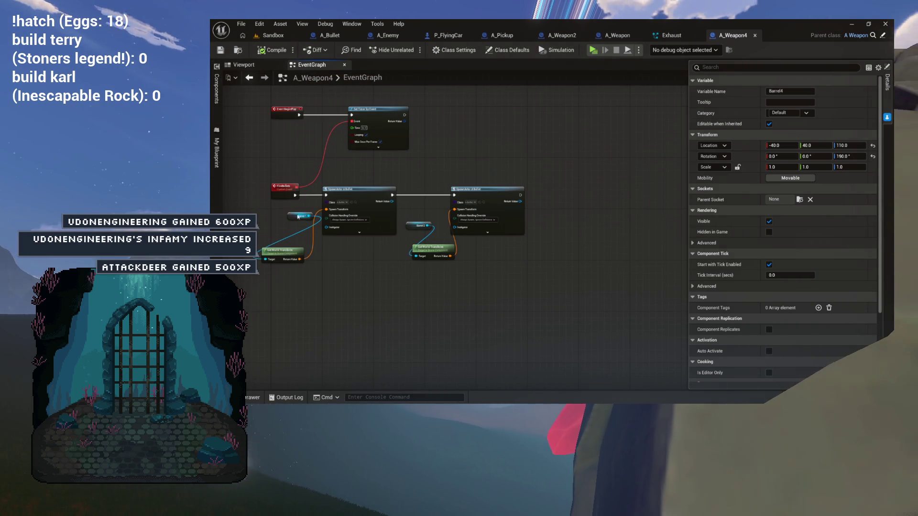
mouse_move(295, 216)
mouse_down()
mouse_move(280, 241)
mouse_move(308, 263)
mouse_move(292, 228)
mouse_up()
Place the Barrel 2 node beside its Get World Transform and select the pair
drag(404, 226, 415, 238)
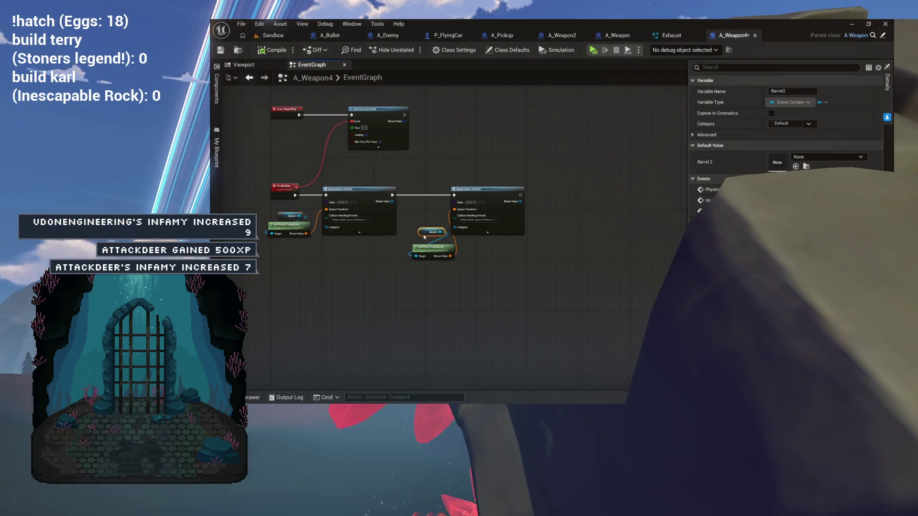
ctrl+click(430, 250)
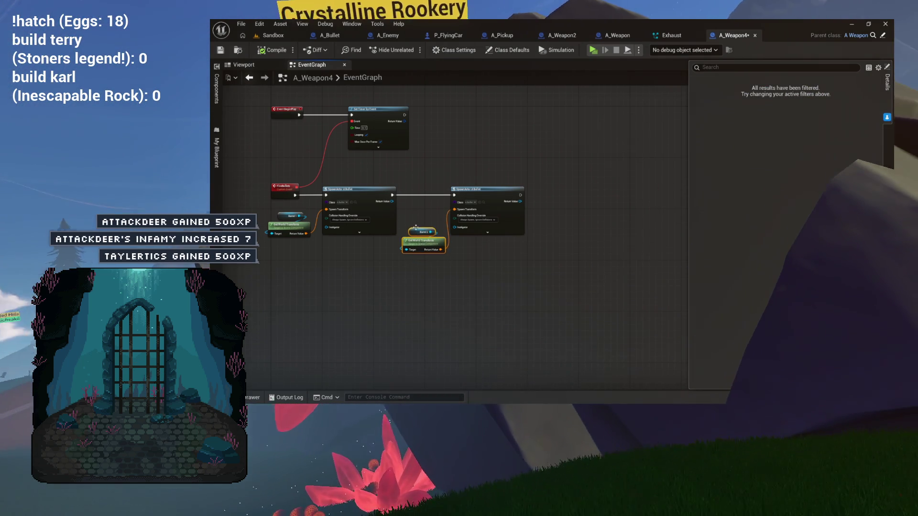
scroll(431, 239, up, 3)
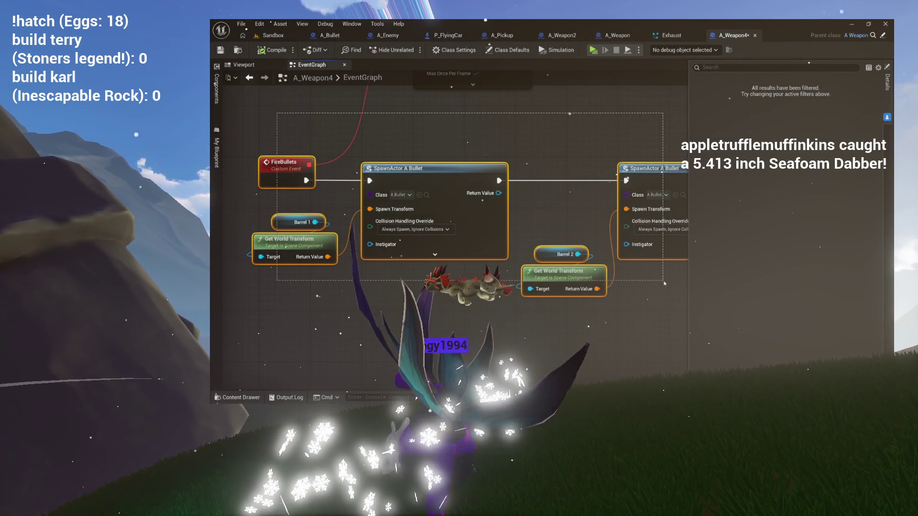
mouse_move(664, 283)
mouse_down()
mouse_move(489, 281)
mouse_move(411, 267)
mouse_move(356, 241)
mouse_up()
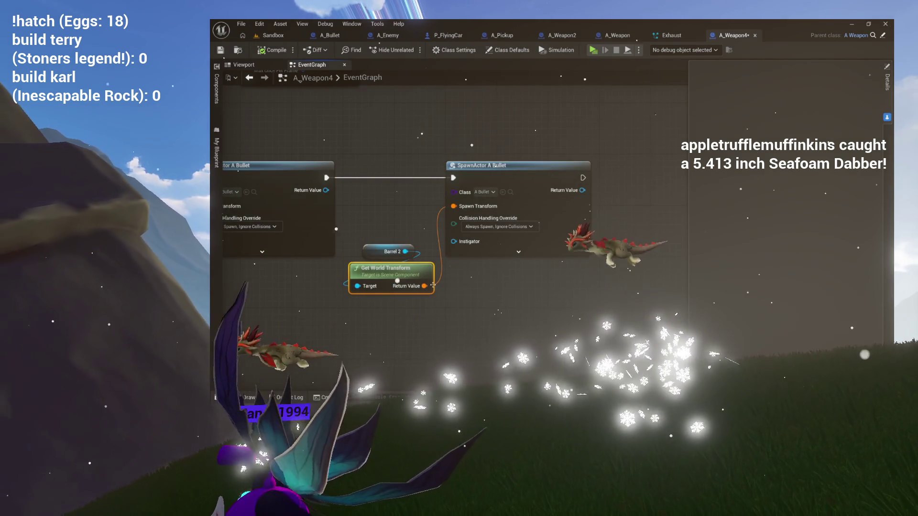
drag(569, 260, 420, 246)
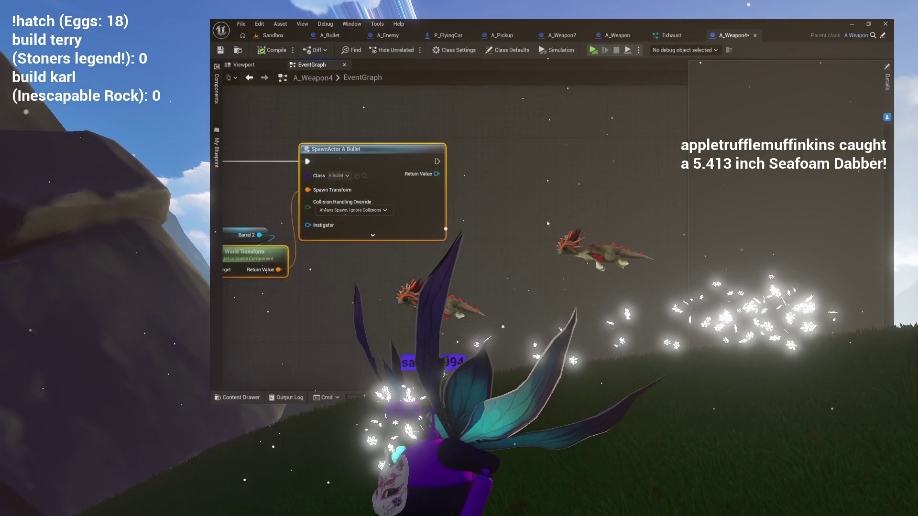
drag(527, 236, 496, 223)
Paste a third SpawnActor A Bullet with Get World Transform, chained after the second spawn
key(ctrl+v)
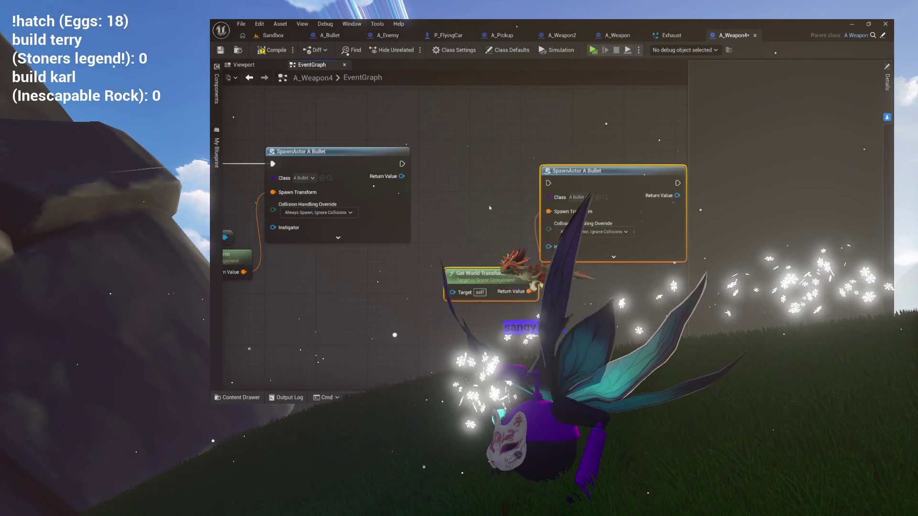
drag(576, 156, 582, 159)
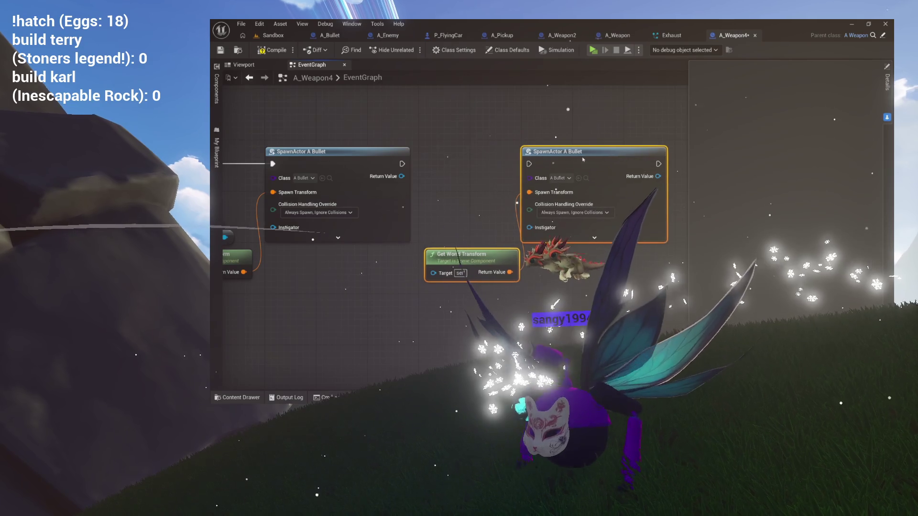
drag(402, 164, 529, 163)
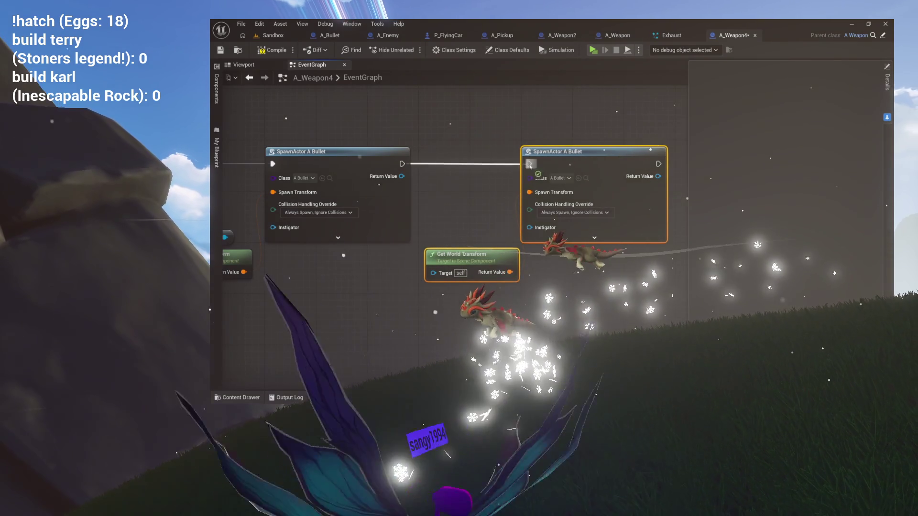
drag(578, 177, 660, 174)
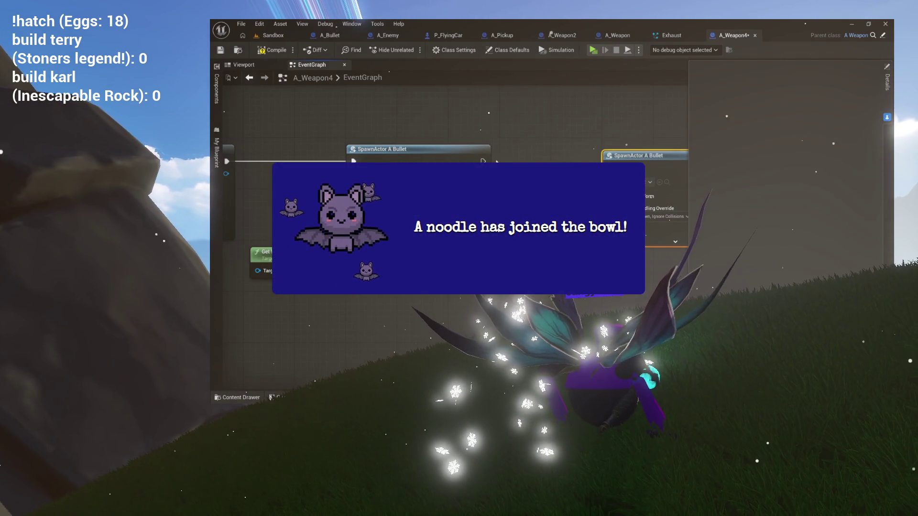
drag(636, 156, 709, 147)
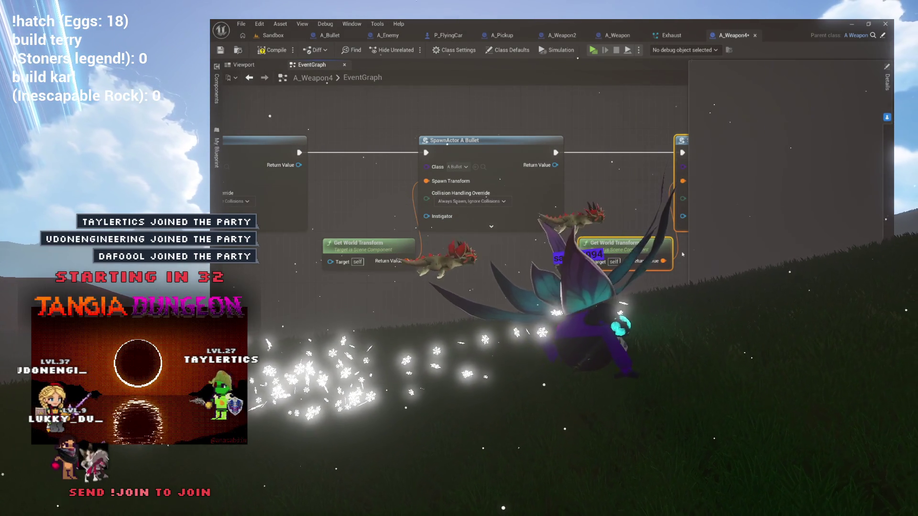
drag(548, 188, 392, 190)
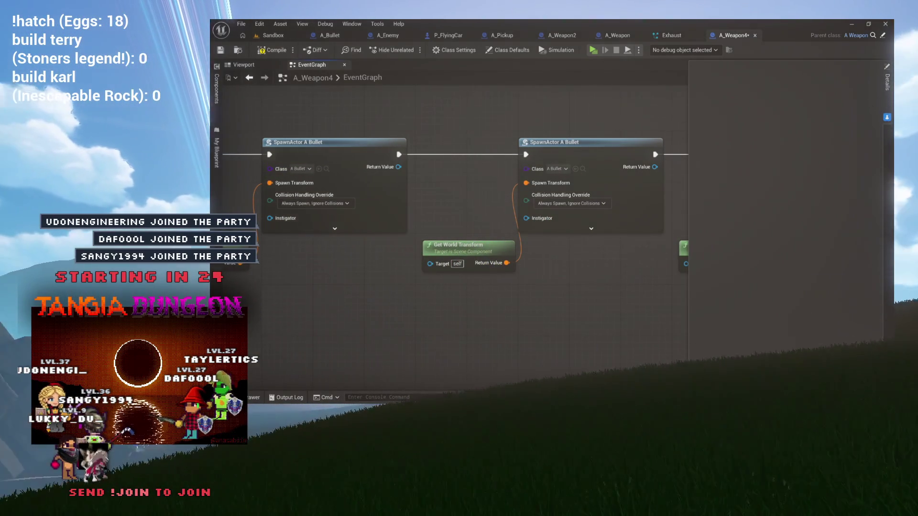
Drag Barrel3 and Barrel4 into the graph, each beside its Get World Transform node
click(216, 88)
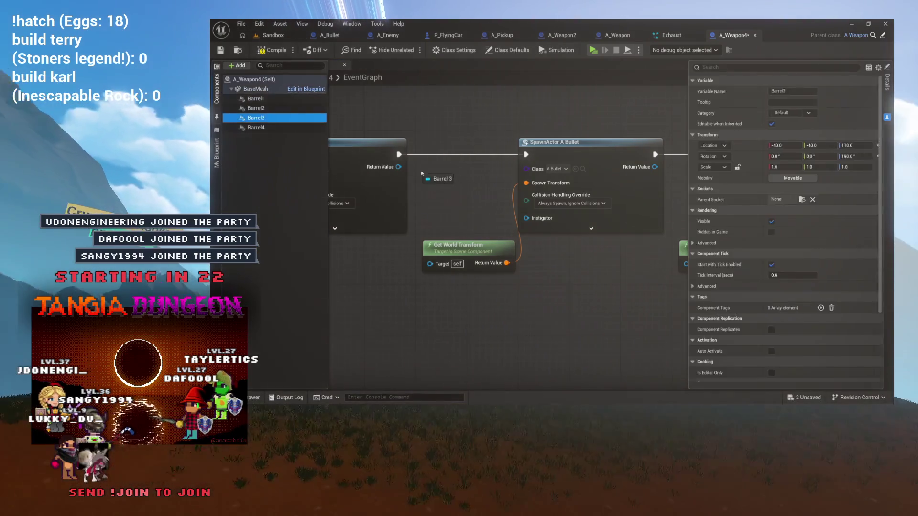
drag(256, 118, 467, 202)
click(217, 88)
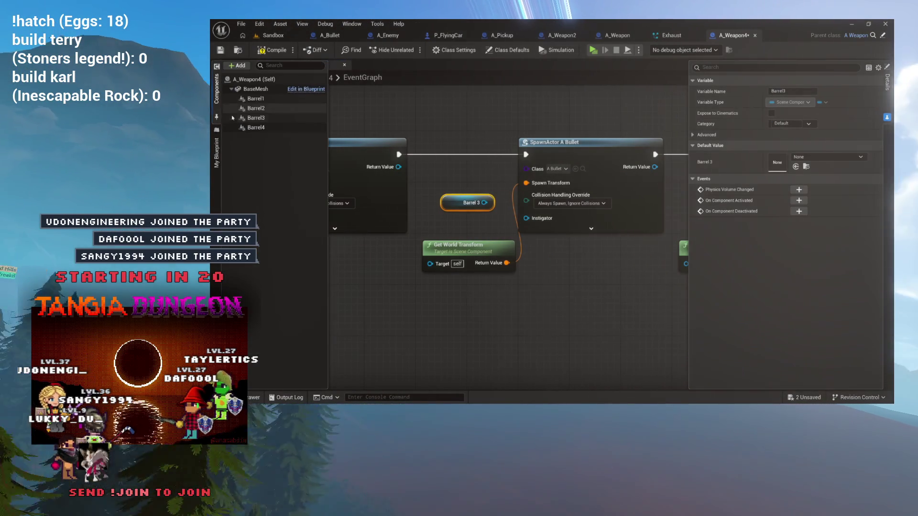
mouse_move(256, 127)
mouse_down()
mouse_move(506, 204)
mouse_move(573, 264)
mouse_move(605, 271)
mouse_move(487, 271)
mouse_move(557, 232)
mouse_up()
drag(478, 230, 559, 230)
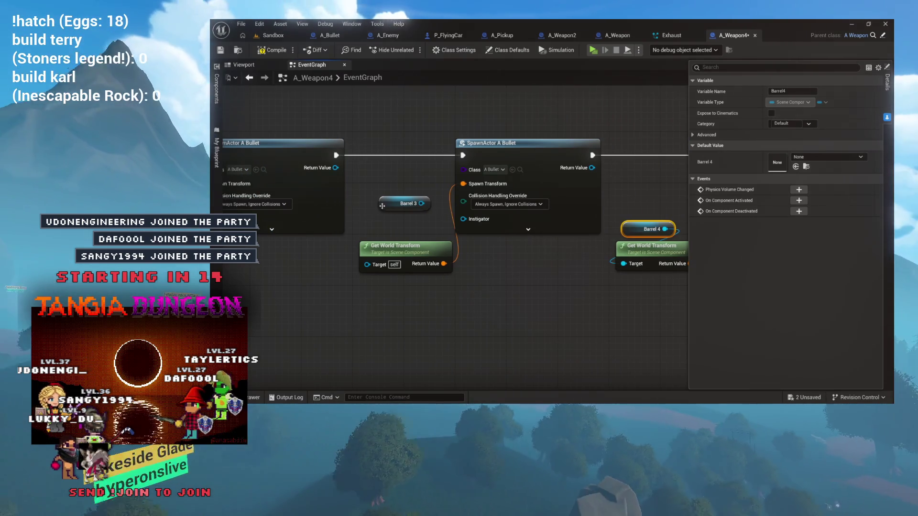
drag(387, 204, 381, 224)
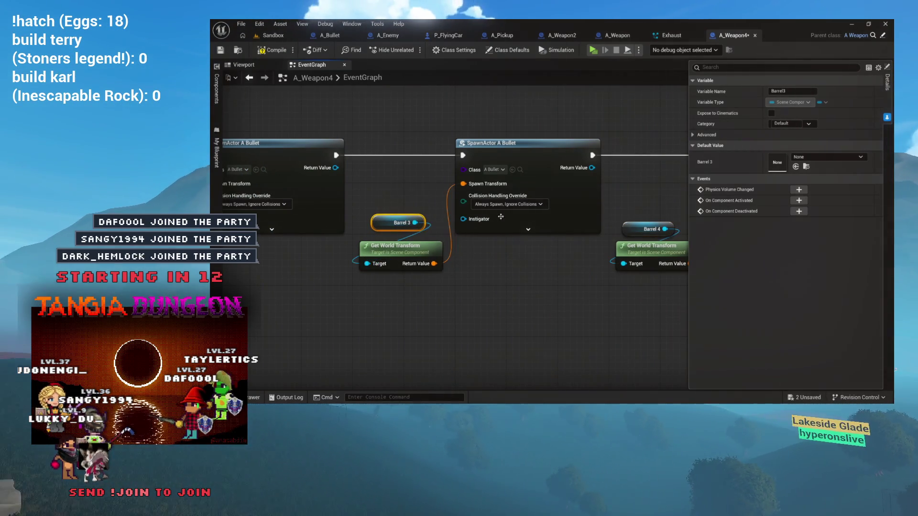
drag(518, 261, 389, 271)
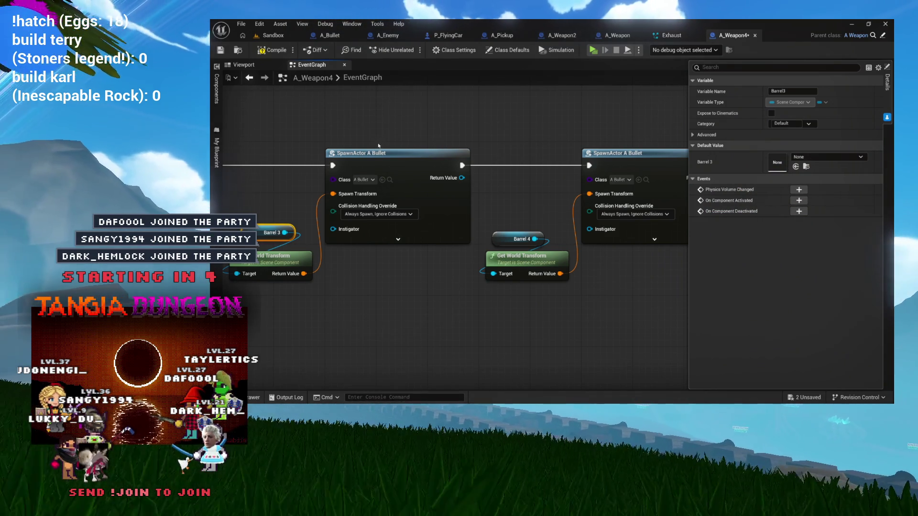
Change the Set Timer by Event Time value to 0.5 seconds
scroll(379, 146, down, 5)
scroll(391, 168, up, 3)
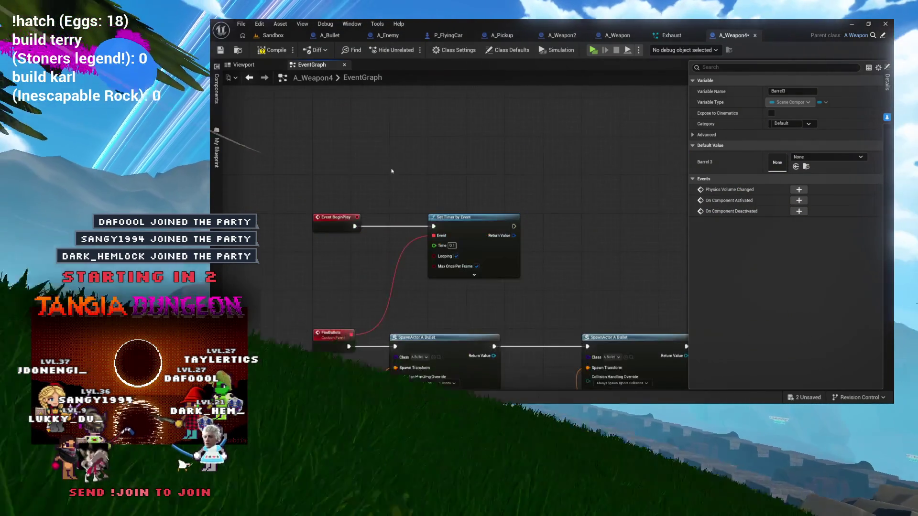
scroll(392, 168, up, 2)
click(533, 205)
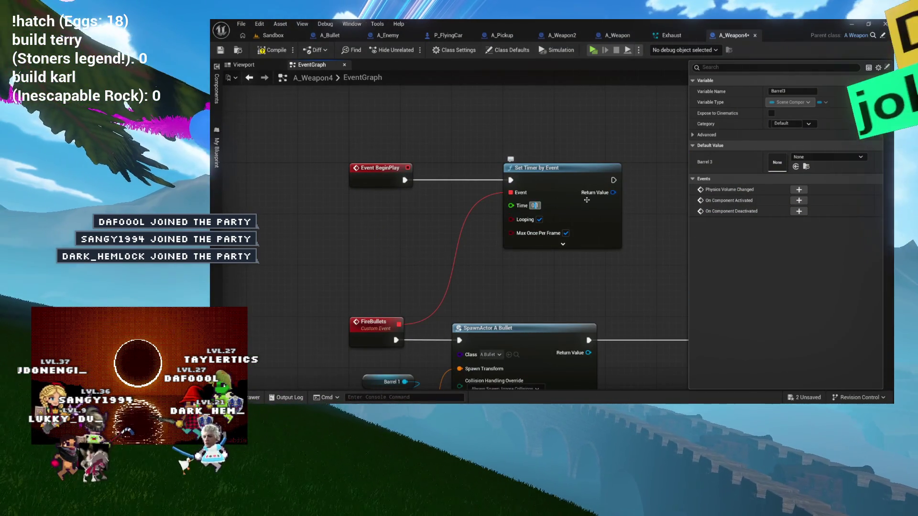
text(0.25)
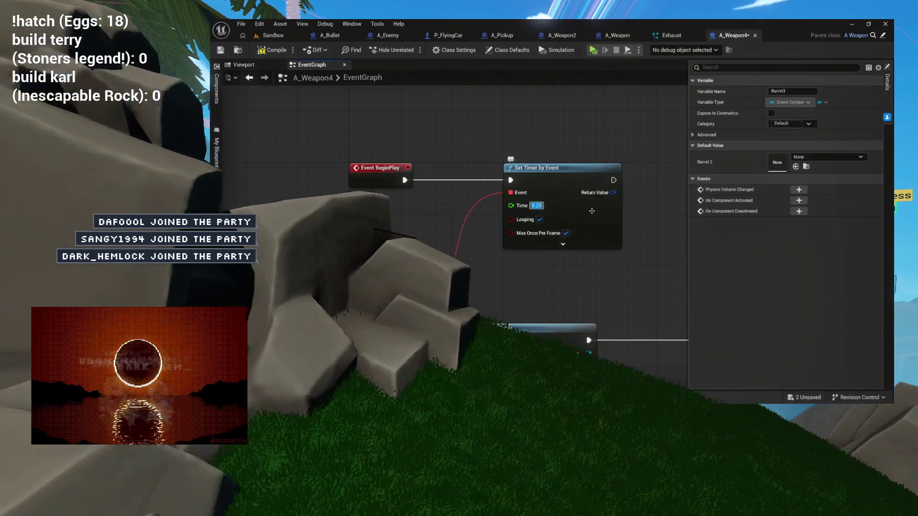
drag(587, 200, 535, 104)
scroll(478, 139, down, 3)
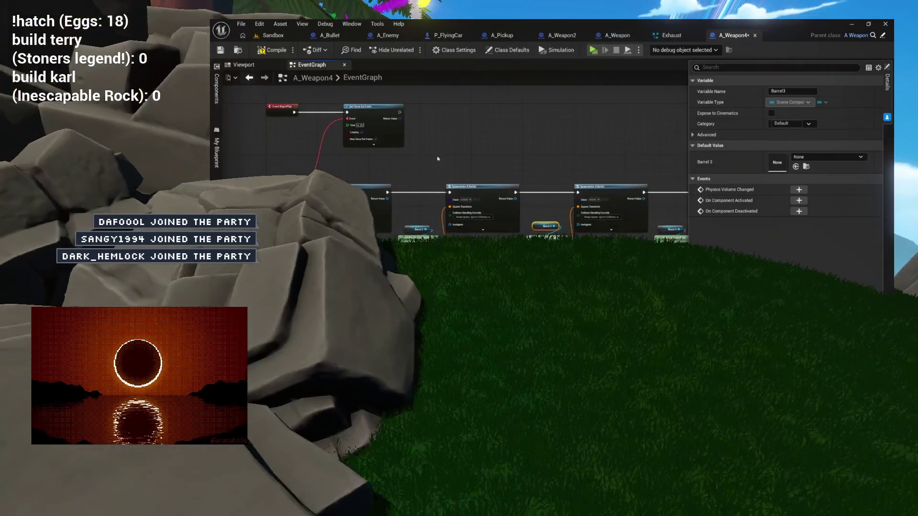
drag(440, 156, 364, 156)
mouse_move(648, 158)
mouse_down()
mouse_move(570, 192)
mouse_move(624, 200)
mouse_up()
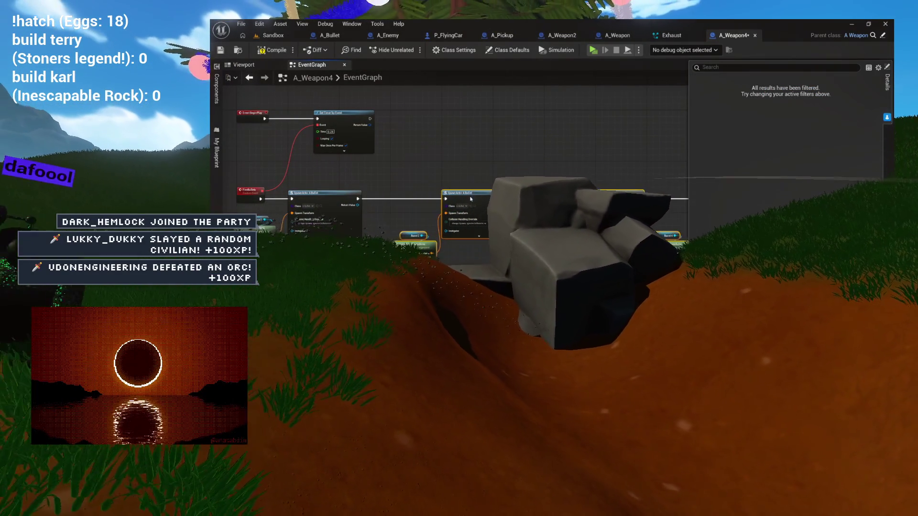
scroll(592, 201, up, 4)
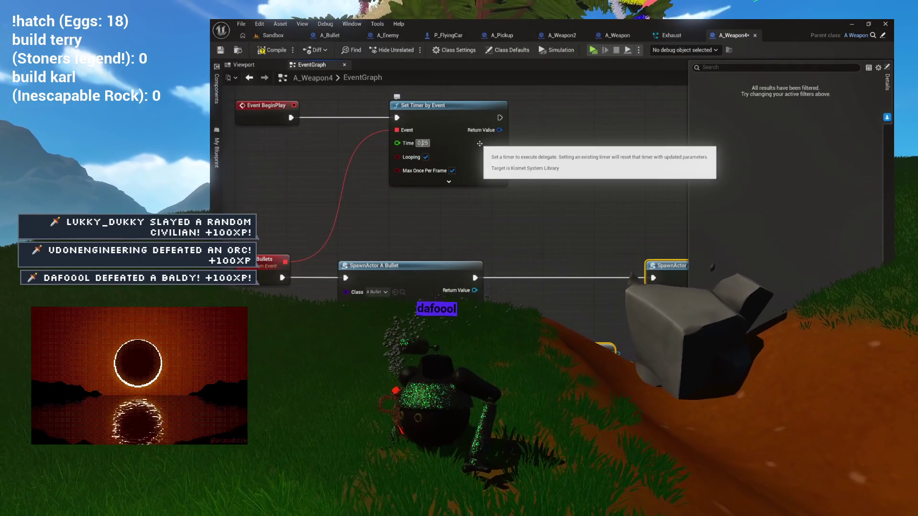
text(0.5)
key(Return)
Add a 0.1-second Delay node between the first two bullet spawns
mouse_move(491, 266)
mouse_down()
mouse_move(388, 264)
mouse_move(400, 272)
mouse_up()
text(delay)
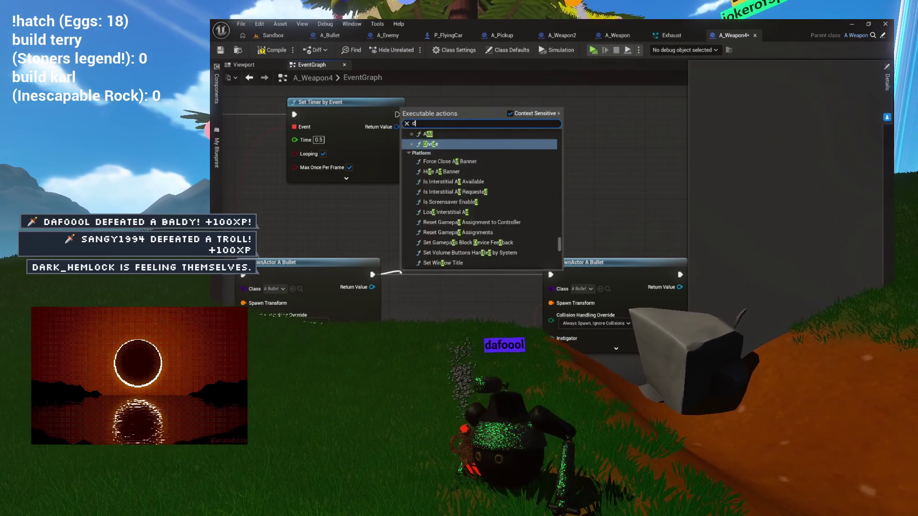
click(482, 149)
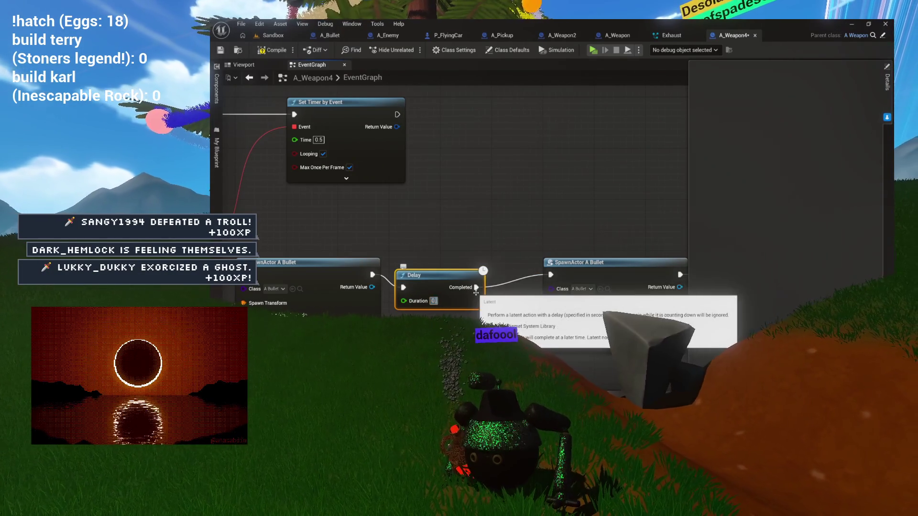
drag(447, 269, 435, 257)
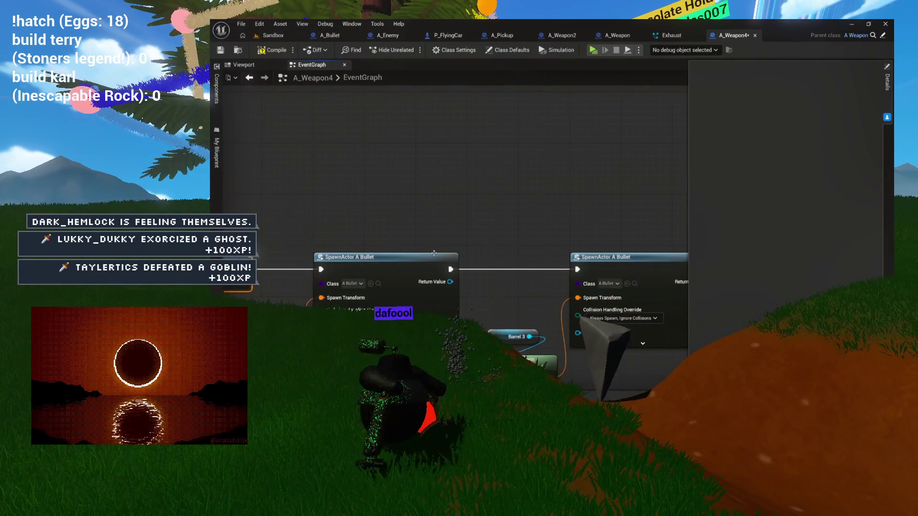
scroll(531, 235, down, 4)
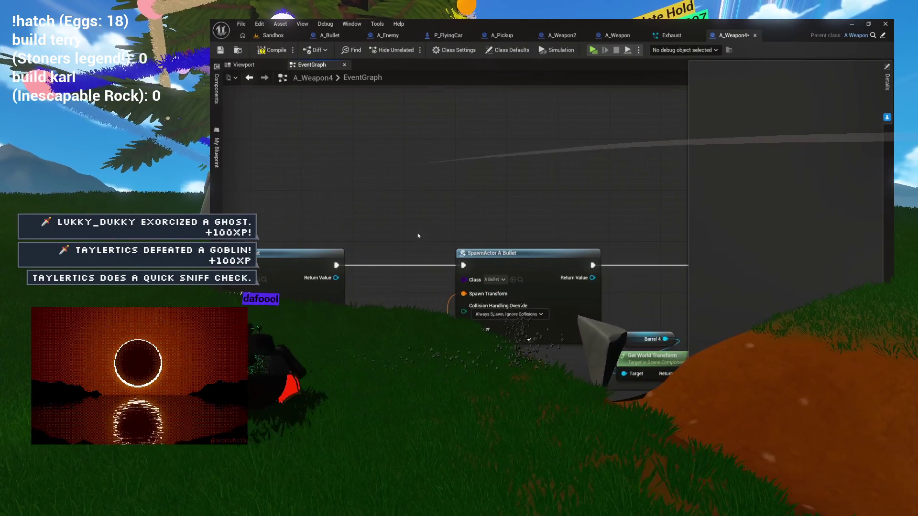
Make room after the next spawn and paste a copy of the Delay there
drag(502, 304, 423, 331)
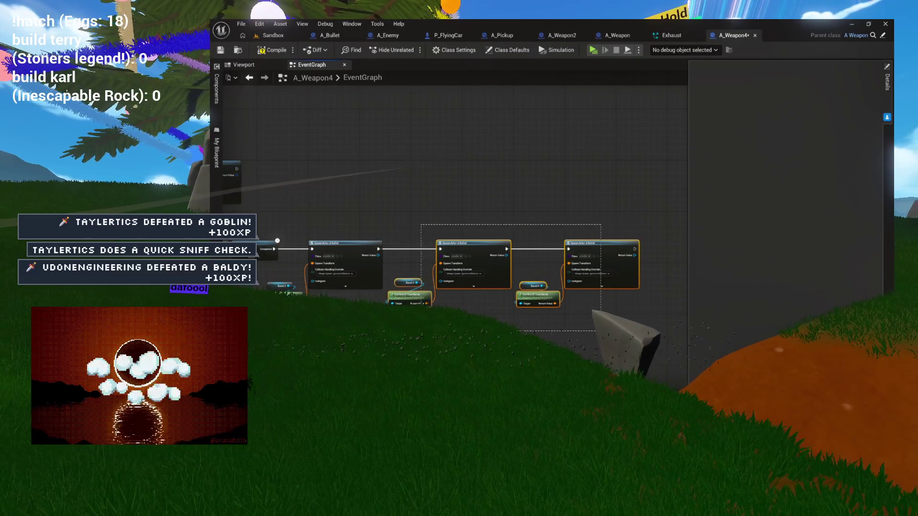
mouse_move(479, 255)
mouse_down()
mouse_move(686, 253)
mouse_move(513, 241)
mouse_up()
drag(425, 254, 339, 254)
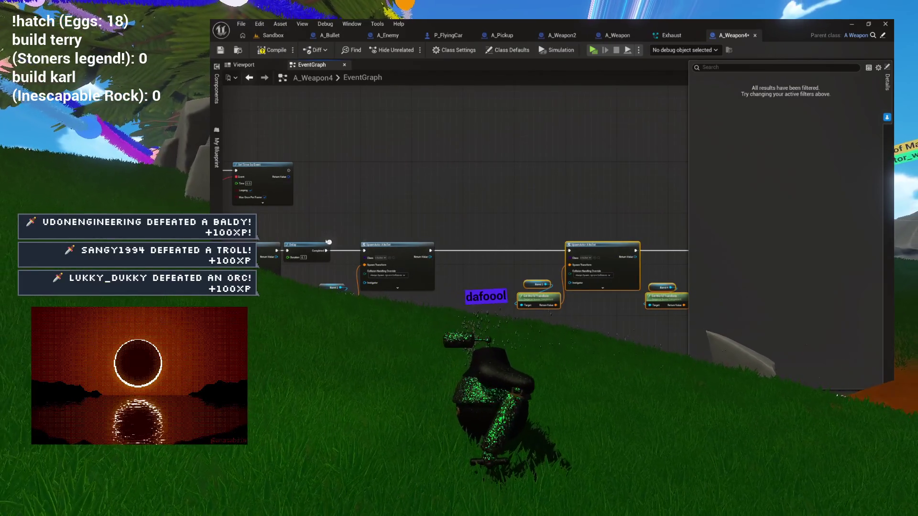
key(ctrl+c)
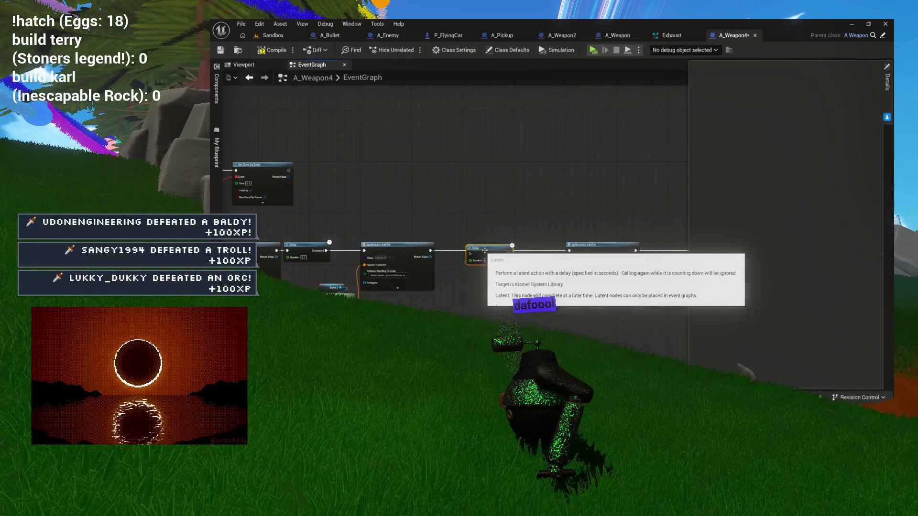
key(ctrl+v)
drag(483, 249, 273, 241)
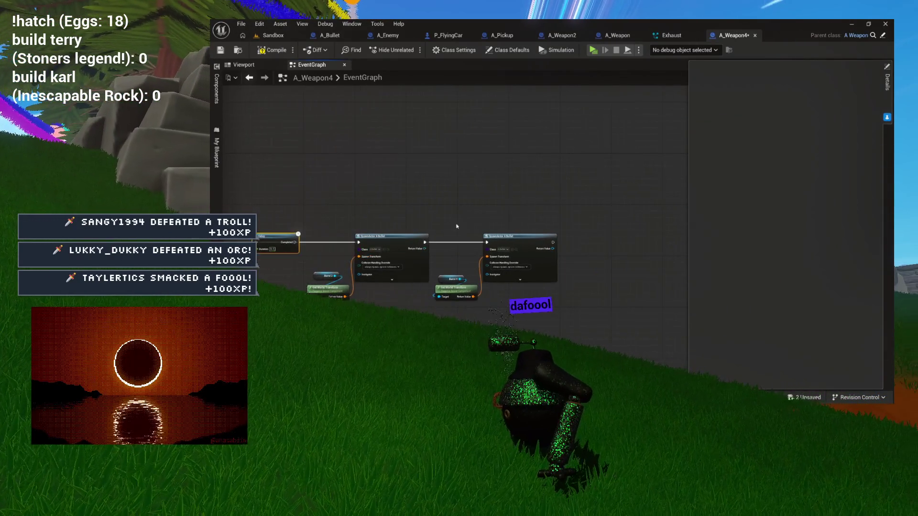
drag(522, 240, 535, 240)
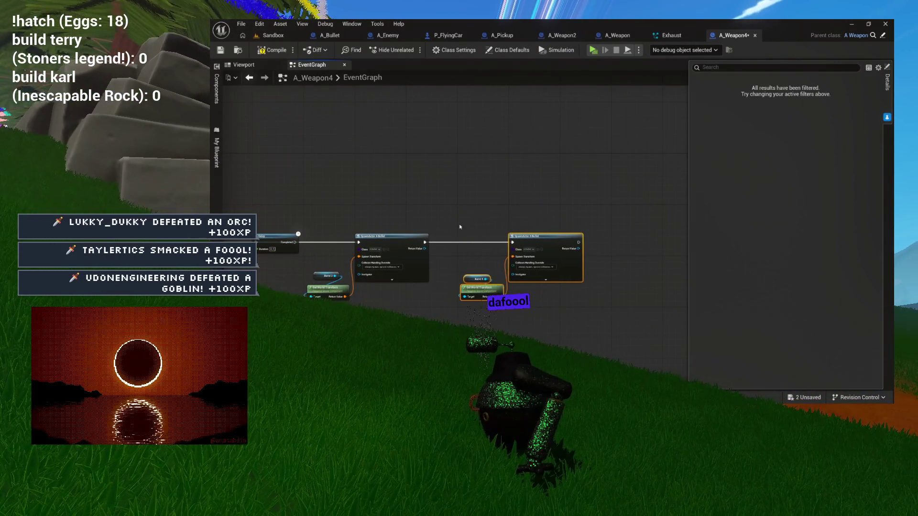
Line up the pasted Delay in the spawn chain, then show the 3D preview
scroll(495, 224, up, 4)
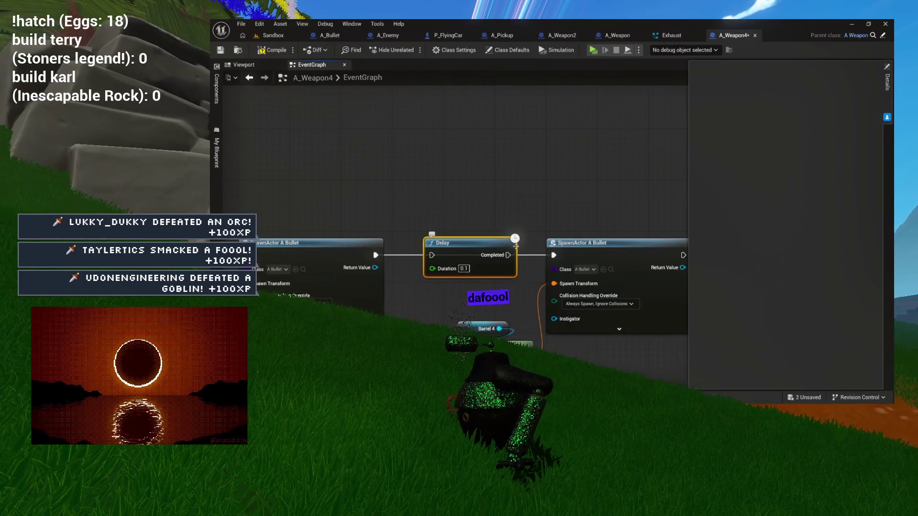
drag(386, 253, 465, 248)
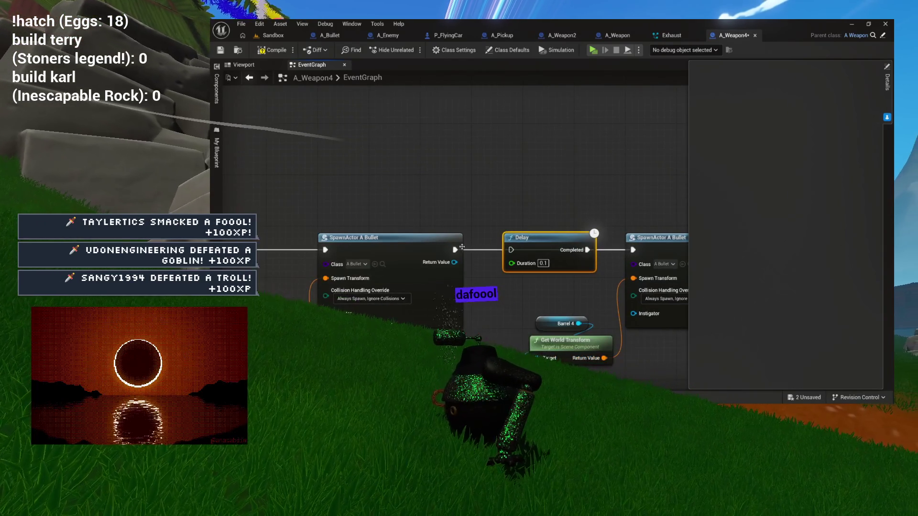
drag(635, 246, 499, 233)
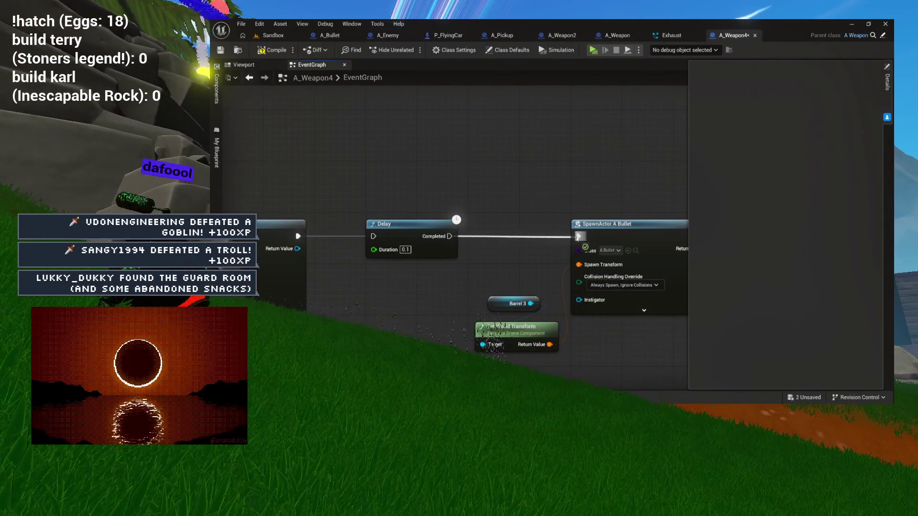
drag(577, 237, 689, 236)
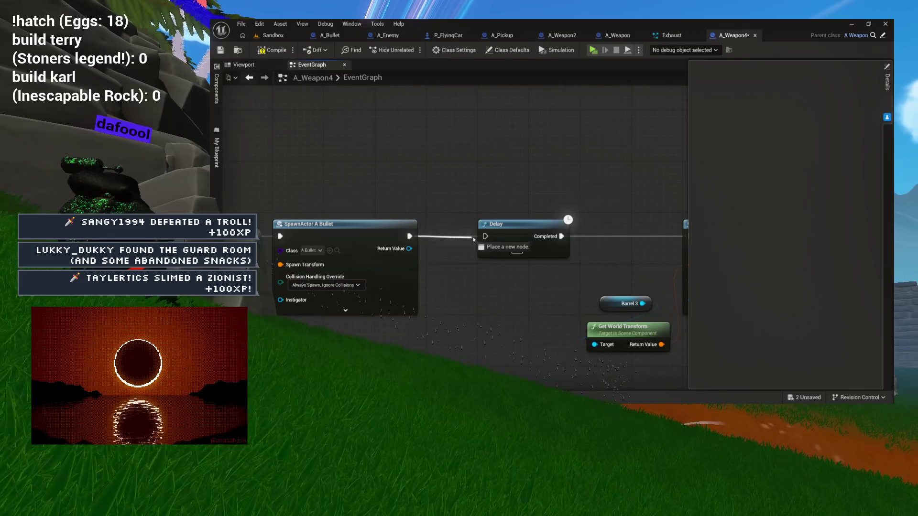
scroll(447, 213, down, 5)
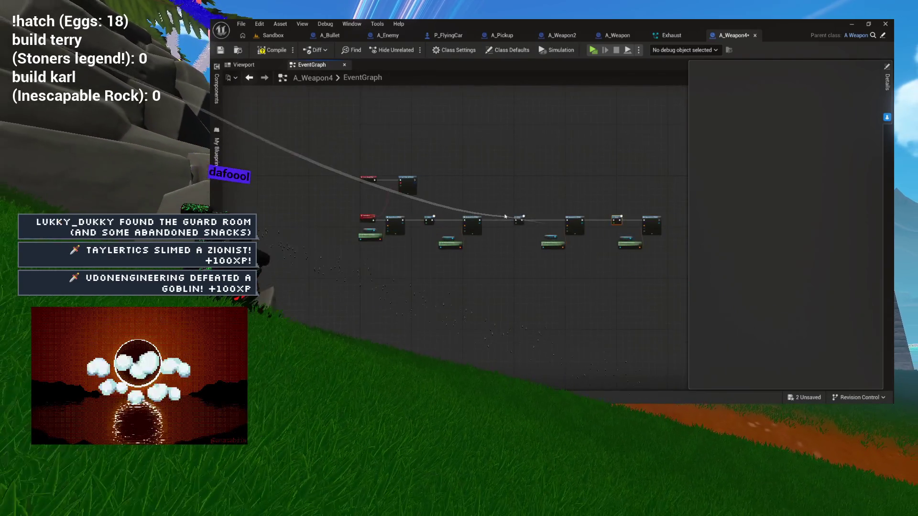
scroll(431, 202, up, 3)
scroll(432, 202, down, 6)
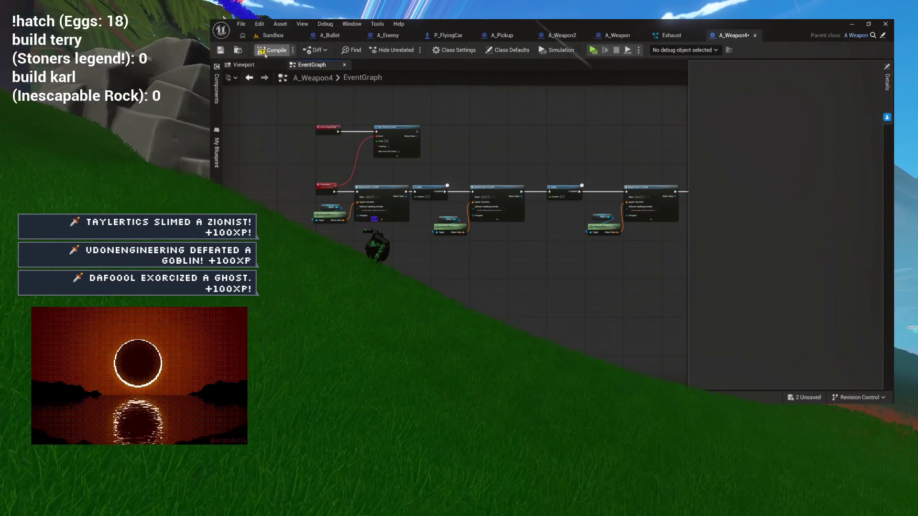
scroll(318, 94, up, 4)
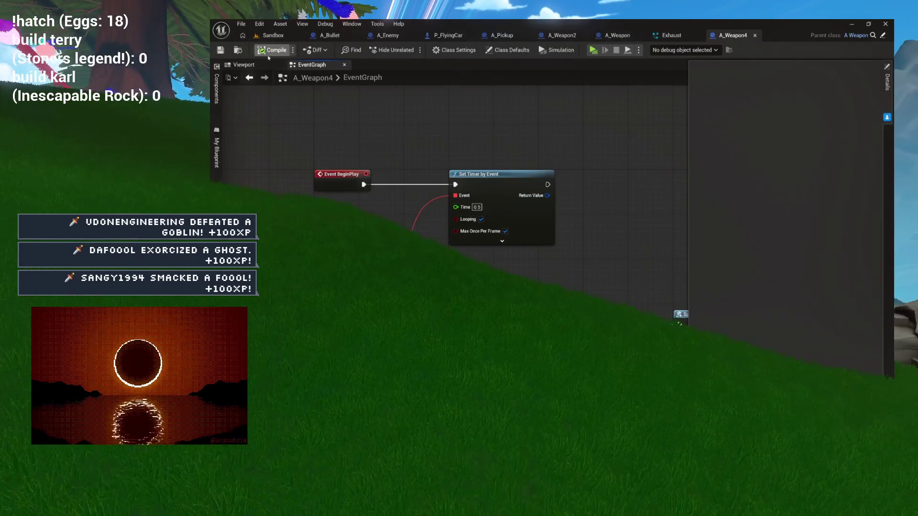
click(243, 65)
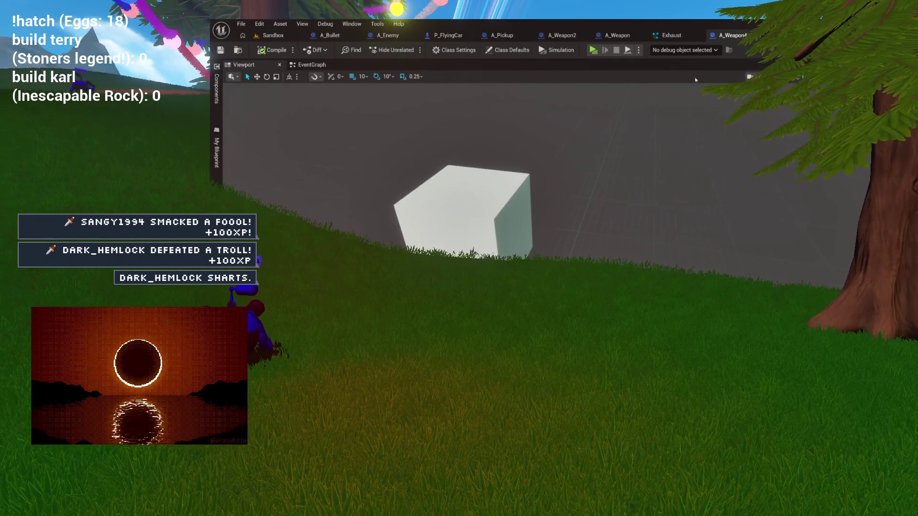
Save all assets and run a quick Play test of the Sandbox level
click(329, 38)
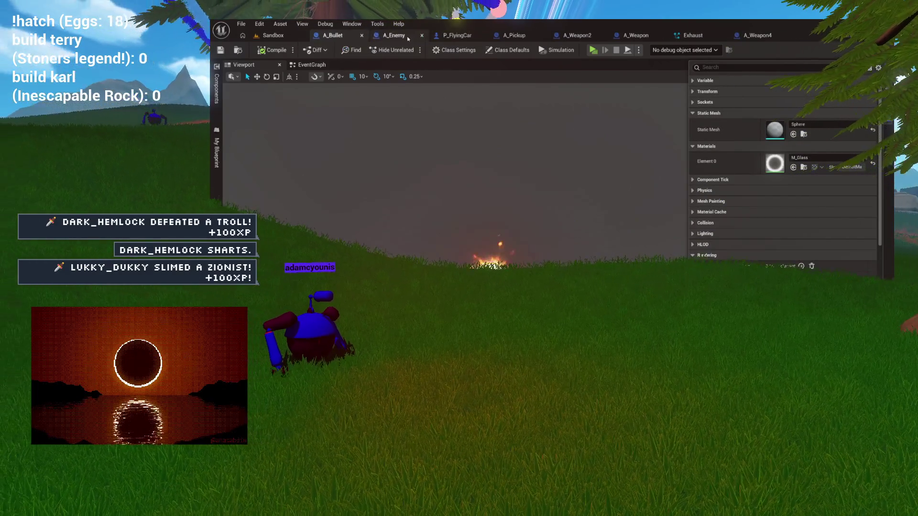
click(300, 36)
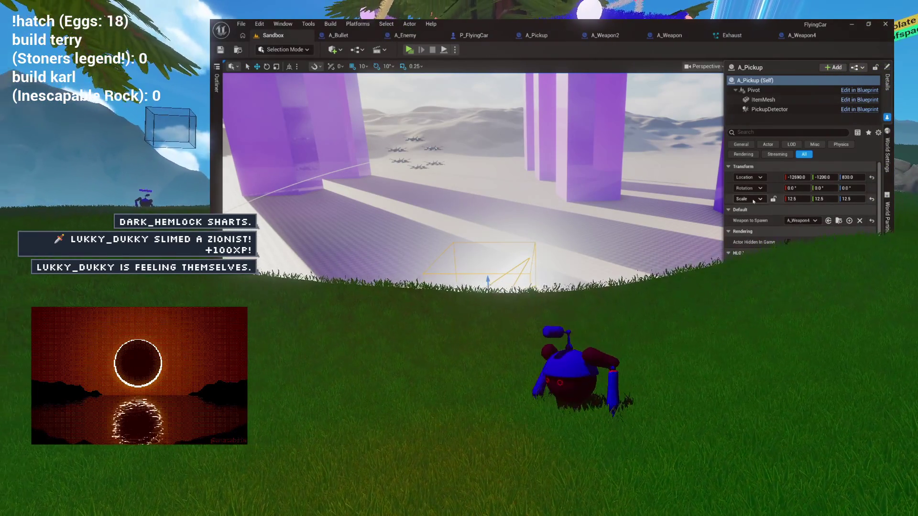
key(ctrl+s)
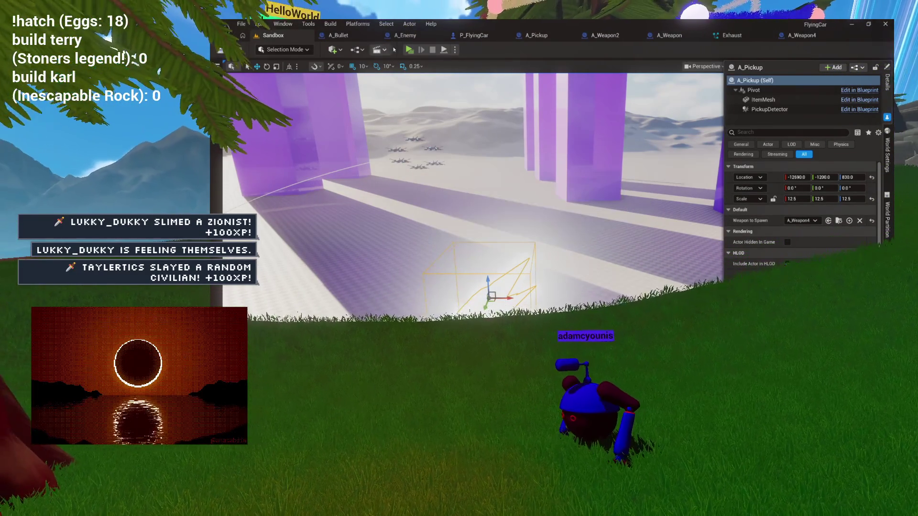
click(408, 50)
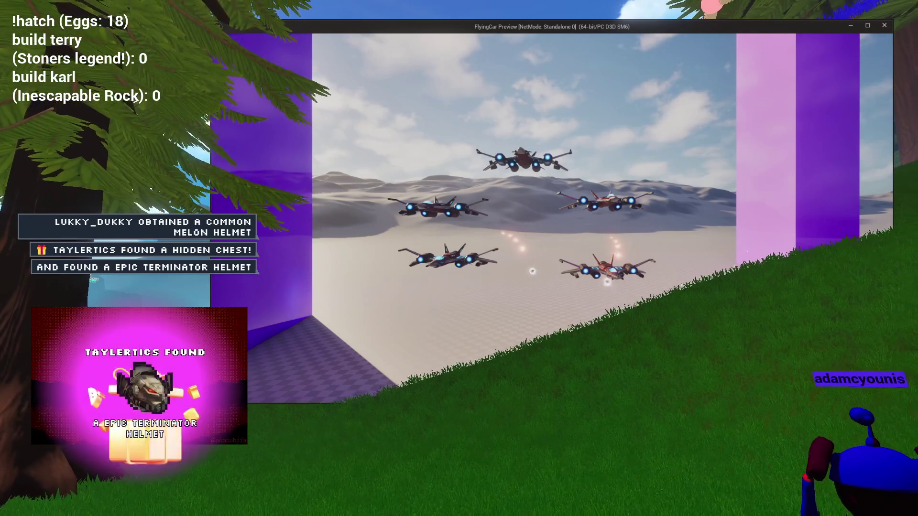
key(Escape)
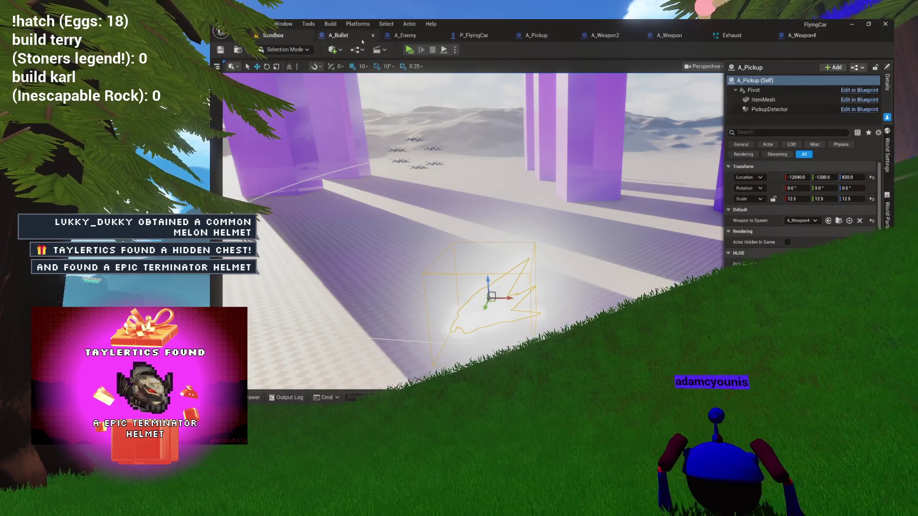
Rotate Barrel4 about -10 degrees in yaw using the rotate gizmo
click(344, 37)
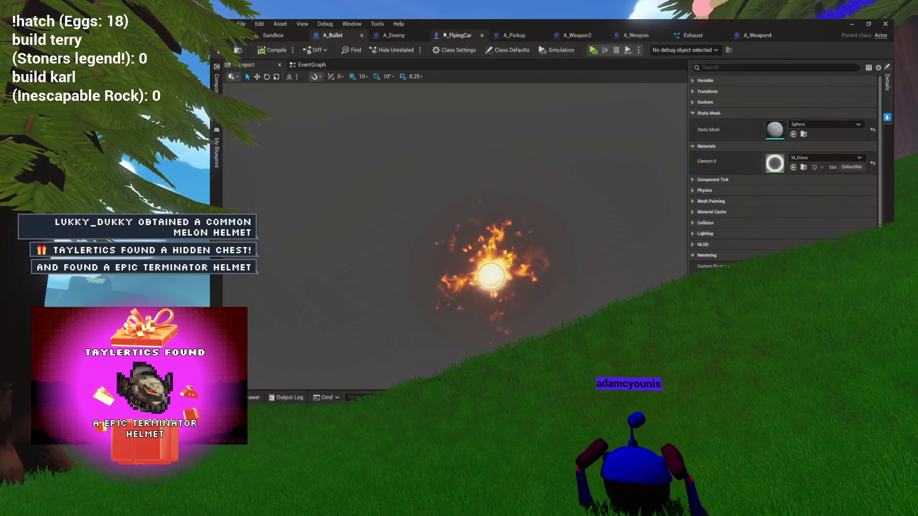
click(751, 36)
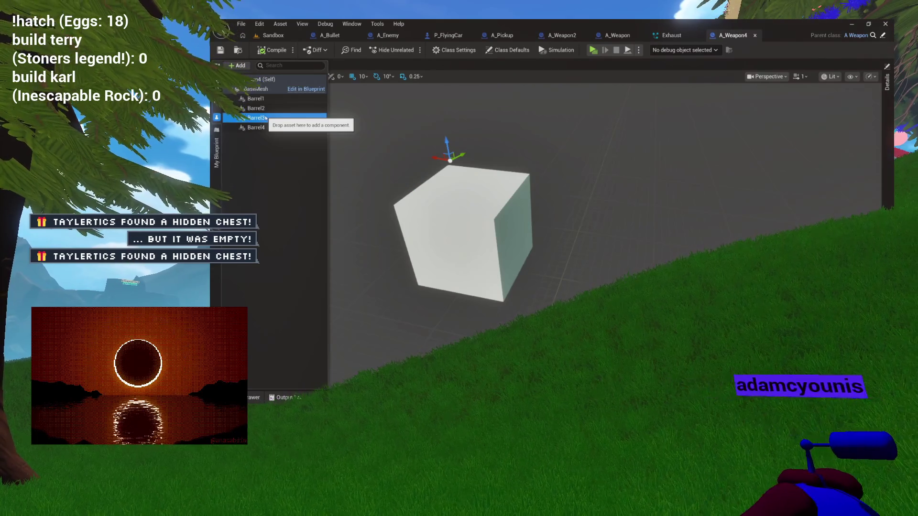
click(263, 127)
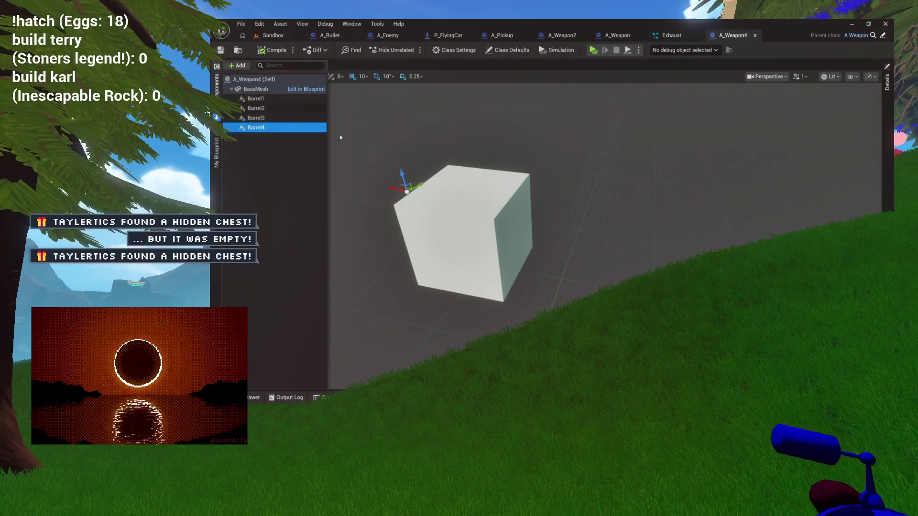
mouse_move(379, 136)
mouse_down()
mouse_move(335, 148)
mouse_move(382, 133)
mouse_move(450, 144)
mouse_up()
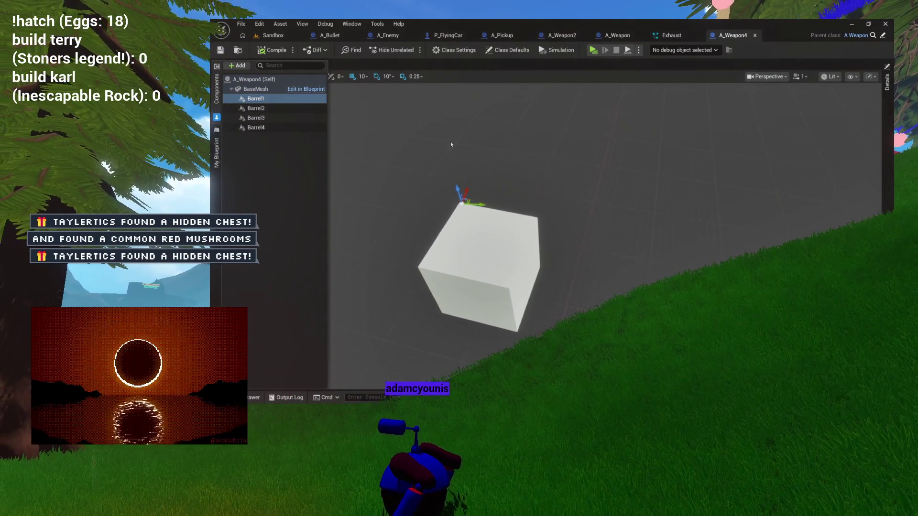
click(259, 117)
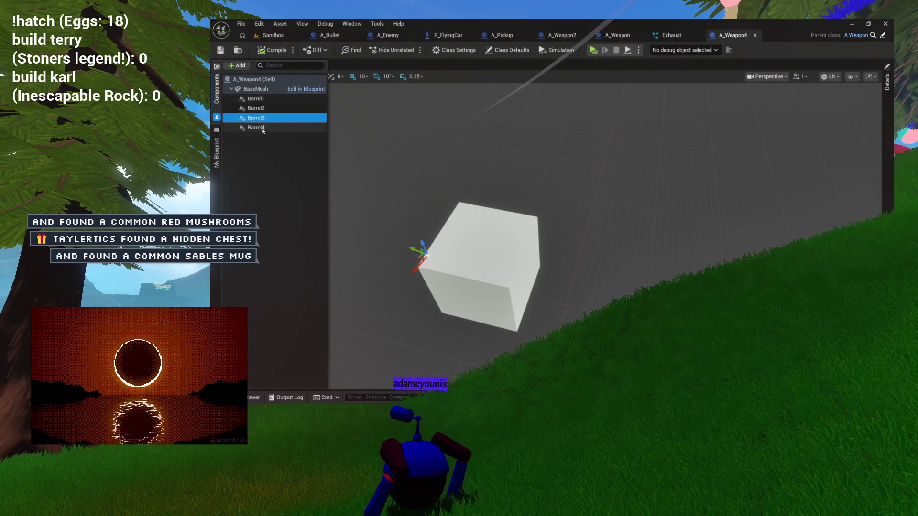
click(260, 128)
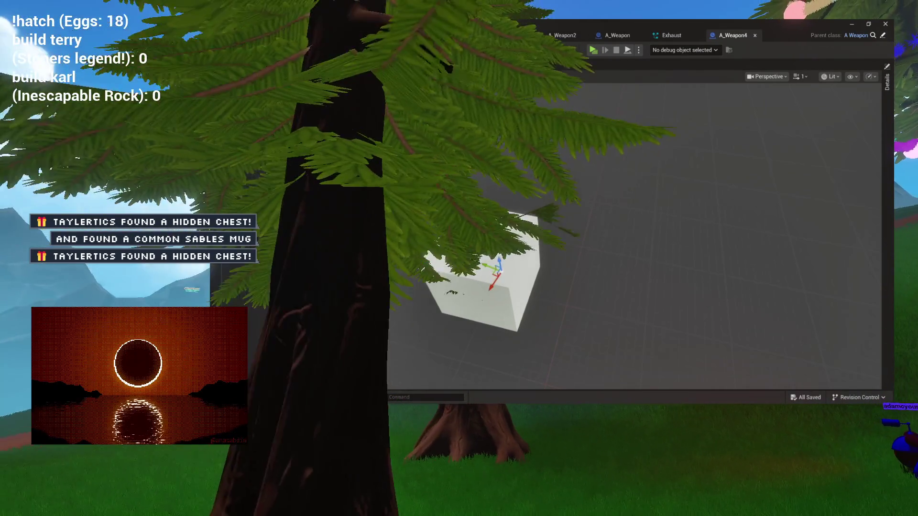
key(e)
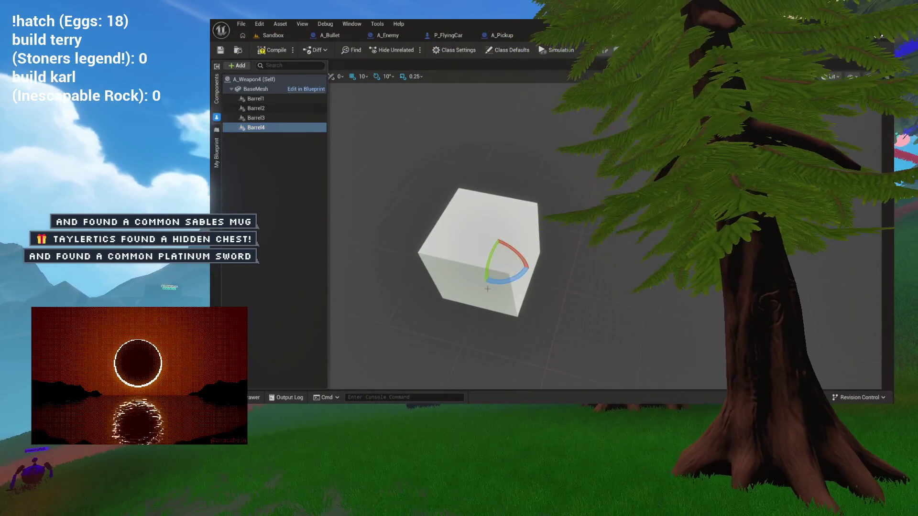
drag(487, 287, 487, 283)
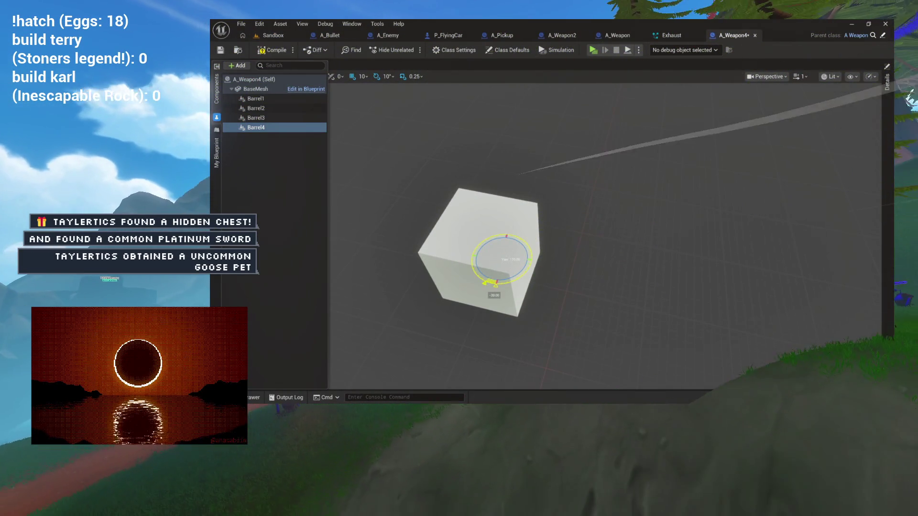
click(273, 38)
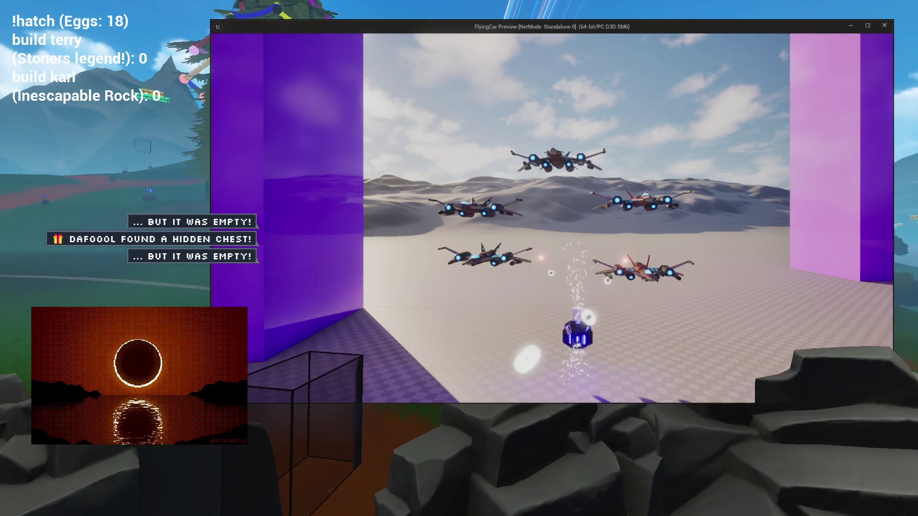
End the FlyingCar play test and bring up the Exhaust particle system
key(Escape)
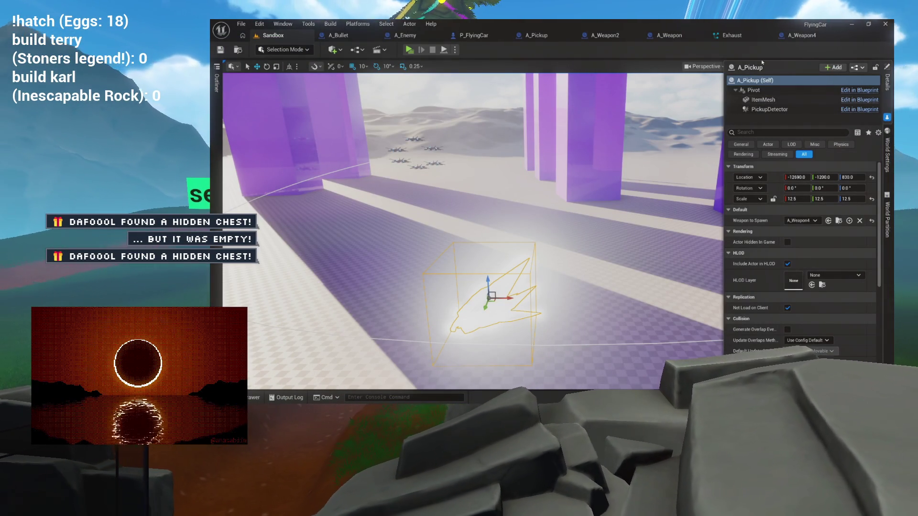
click(730, 35)
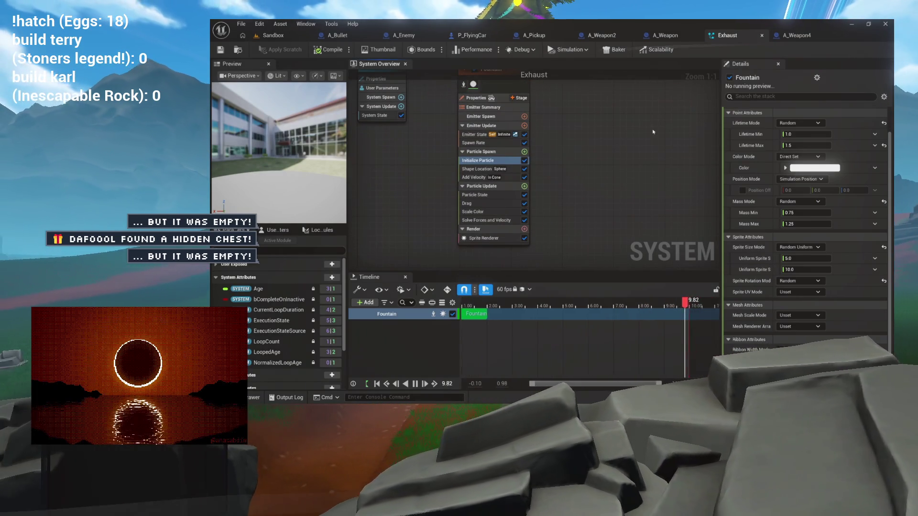
From Exhaust's Sprite Renderer, locate SpriteParticleMat in the project files and open it
right_click(501, 153)
click(483, 238)
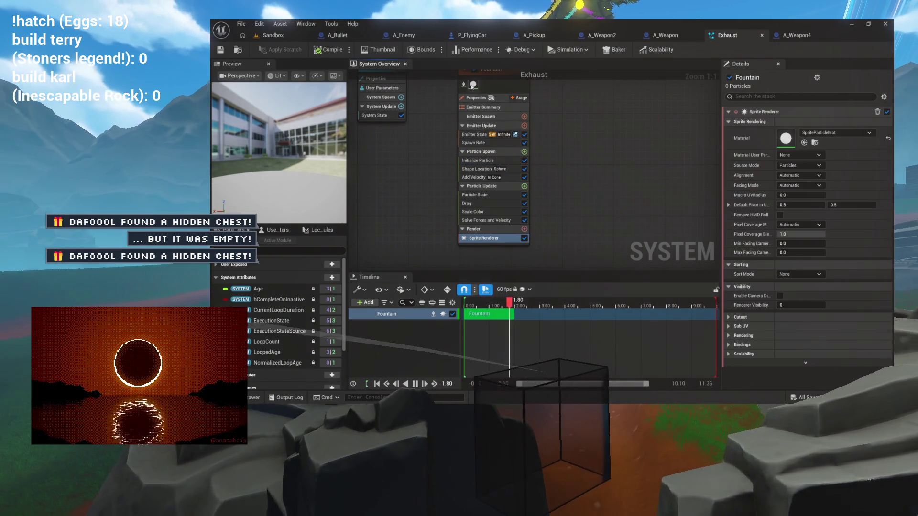
click(815, 142)
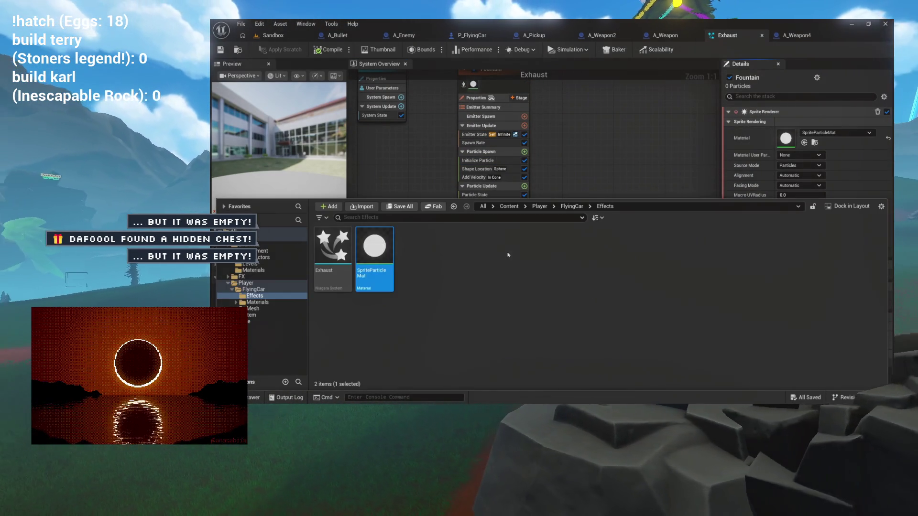
double_click(374, 253)
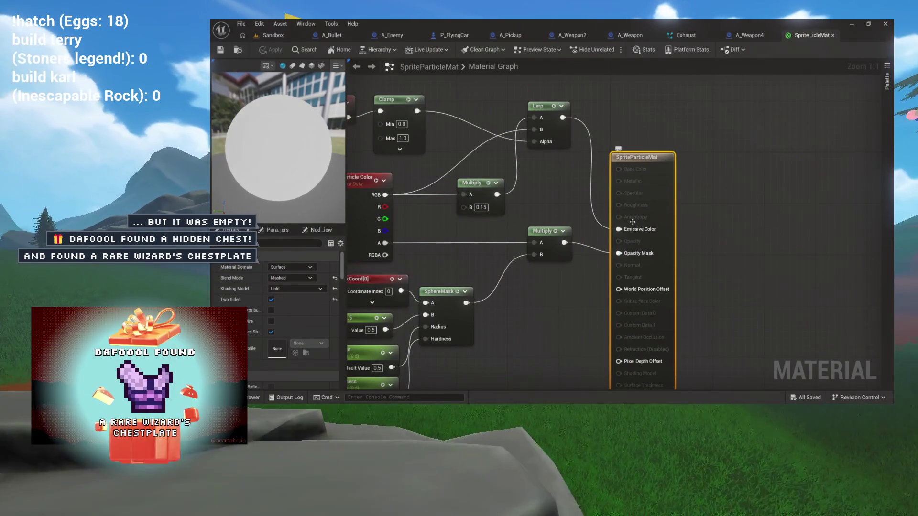
Close SpriteParticleMat, Exhaust, A_Pickup, A_Weapon2 and A_Weapon tabs
click(832, 35)
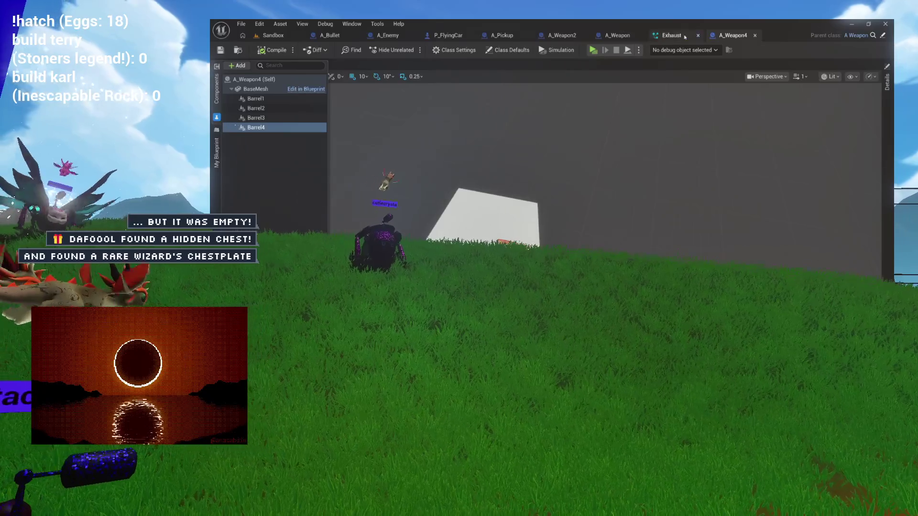
click(696, 36)
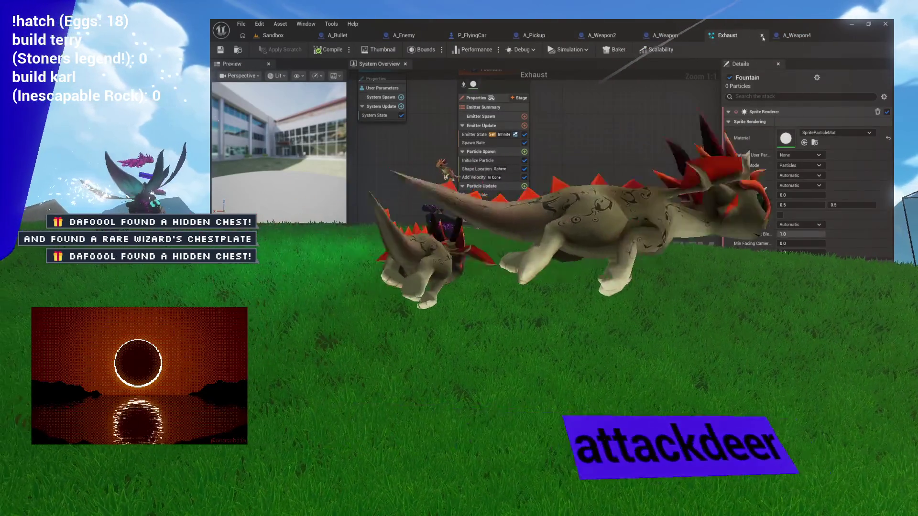
click(696, 36)
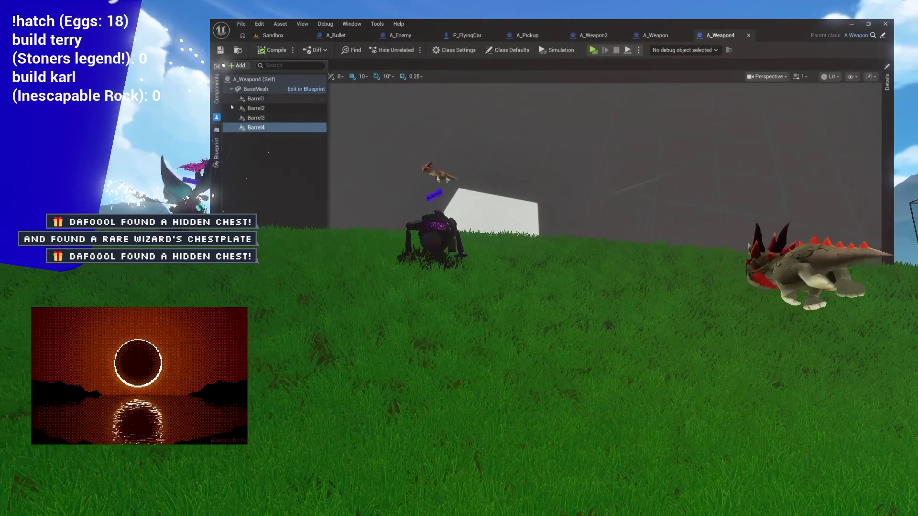
click(467, 35)
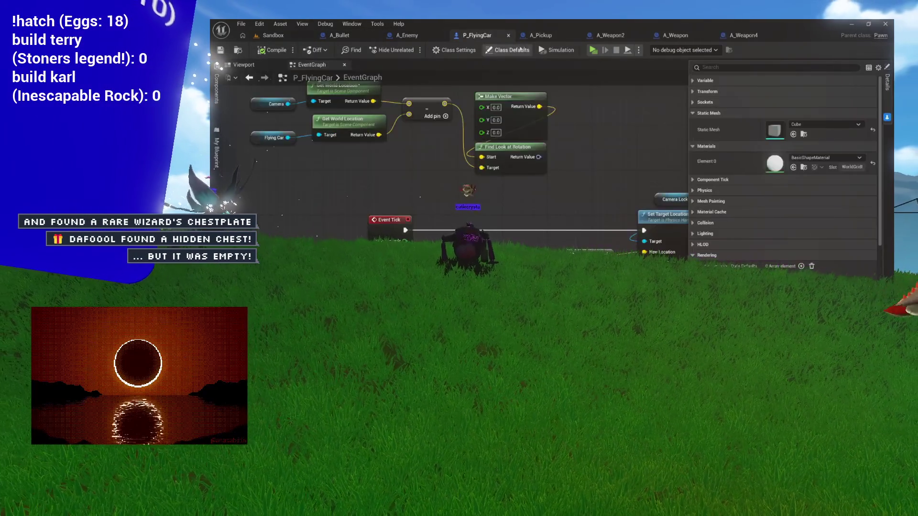
click(548, 38)
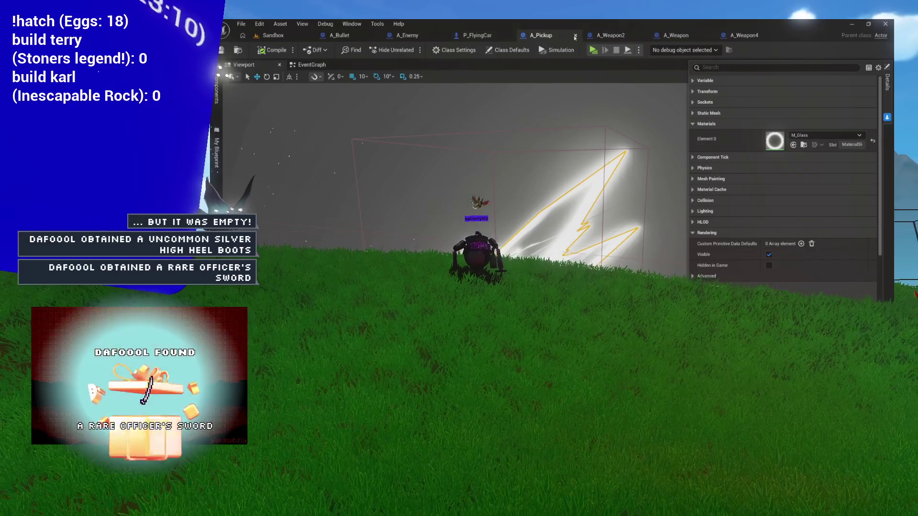
click(575, 36)
click(599, 36)
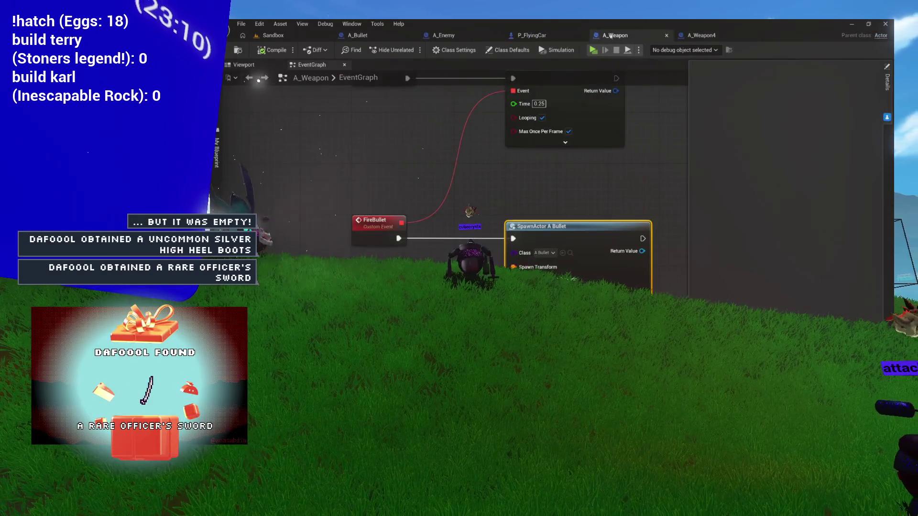
click(667, 37)
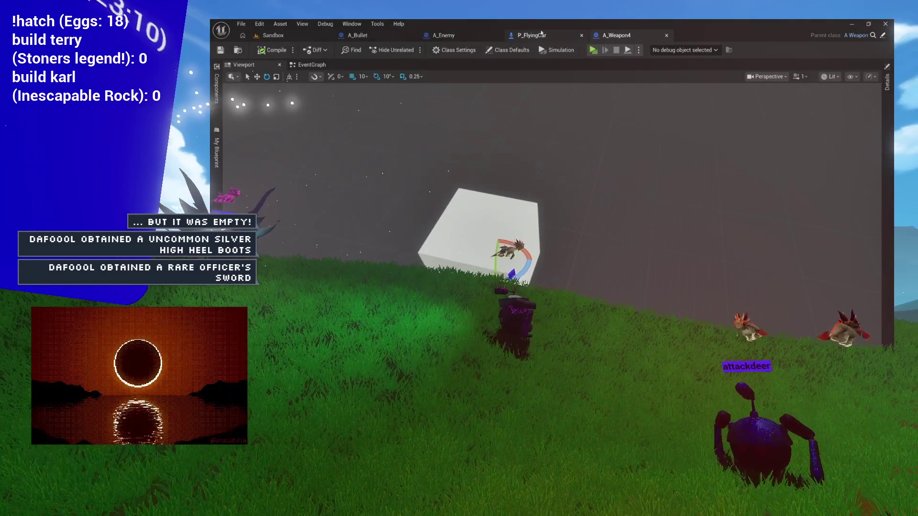
Move P_FlyingCar next to Sandbox, close A_Bullet and A_Enemy, and show A_Weapon4's components
drag(541, 36, 380, 36)
click(442, 36)
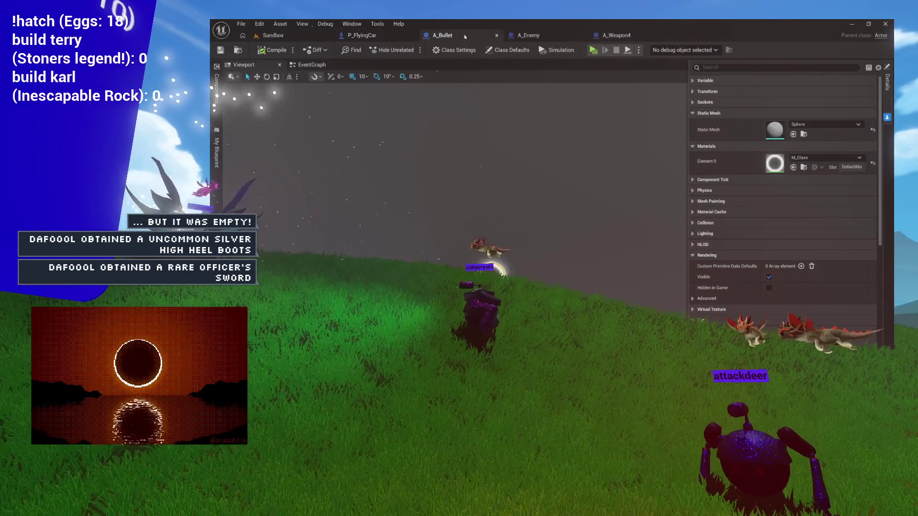
click(496, 37)
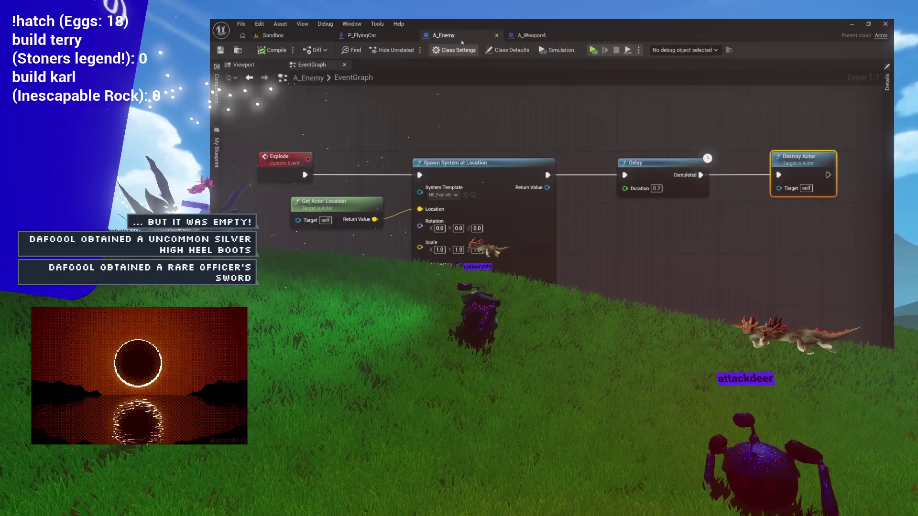
click(497, 35)
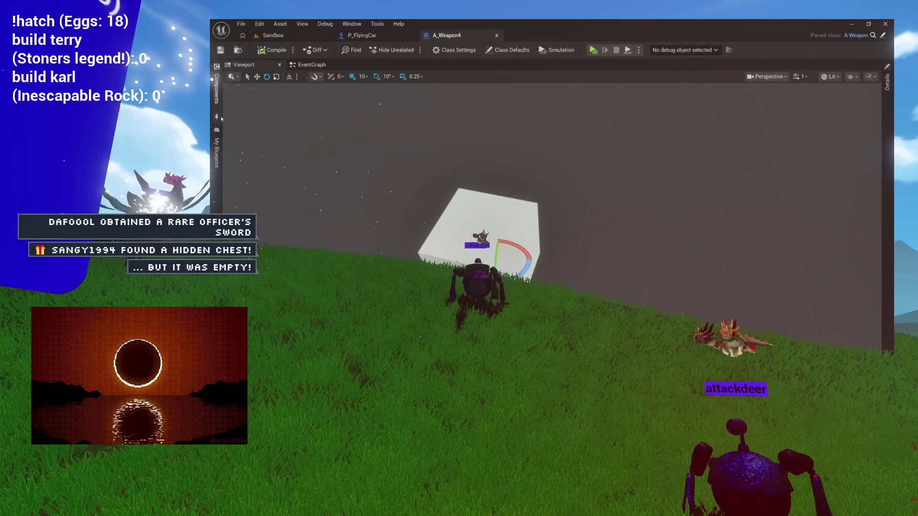
click(218, 118)
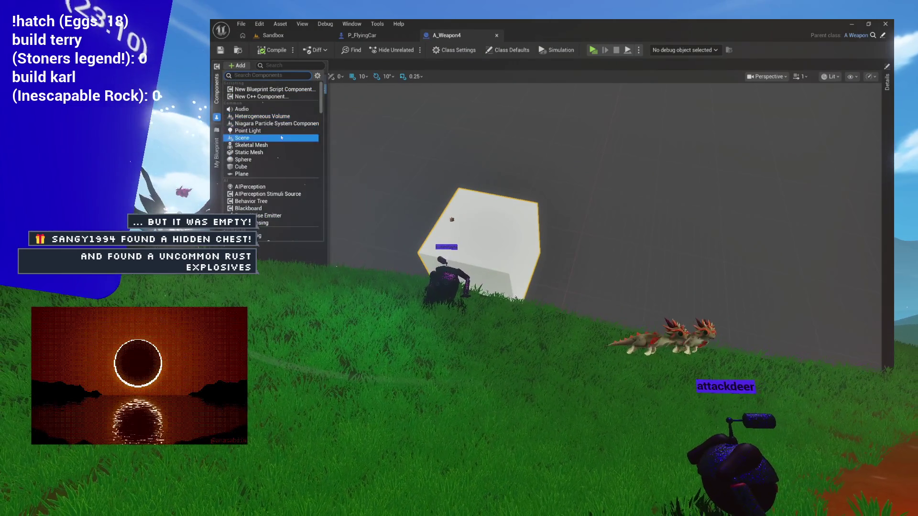
Add a Scene component named BarrelPivot under BaseMesh with Location Z 110
click(253, 138)
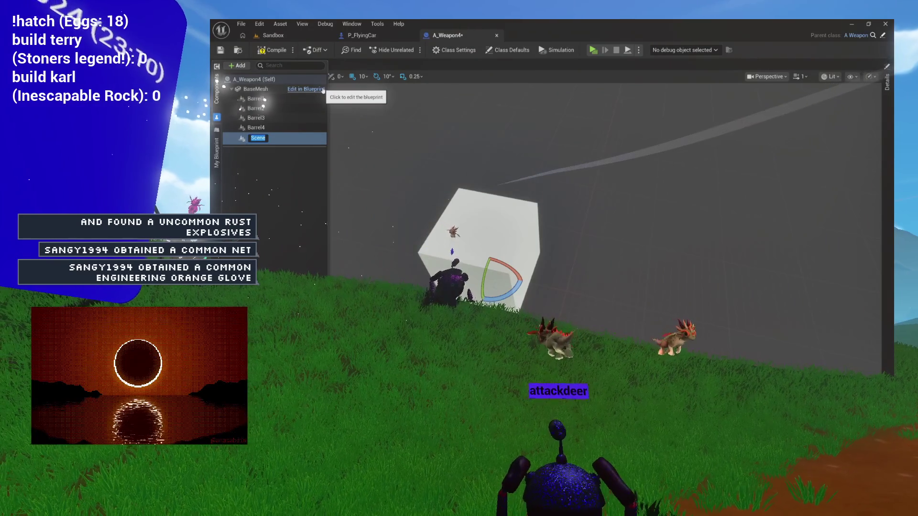
text(Barre)
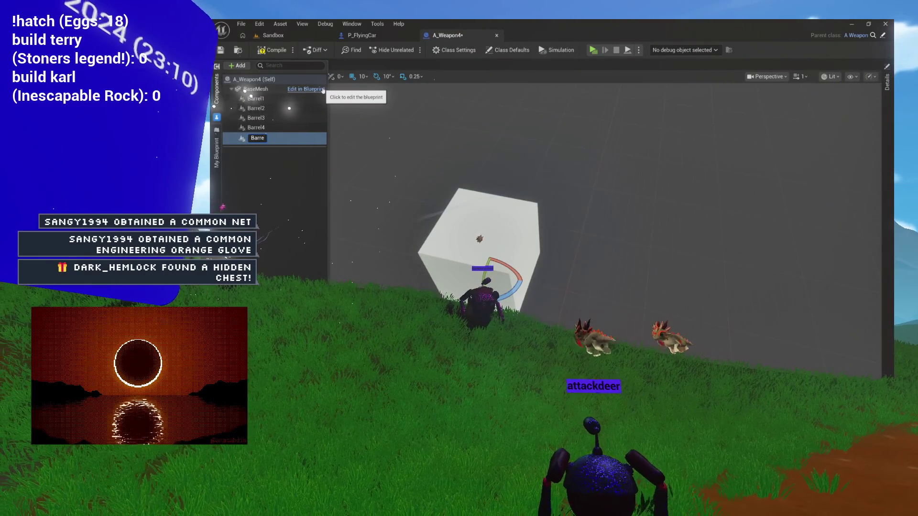
text(lPivot)
key(Return)
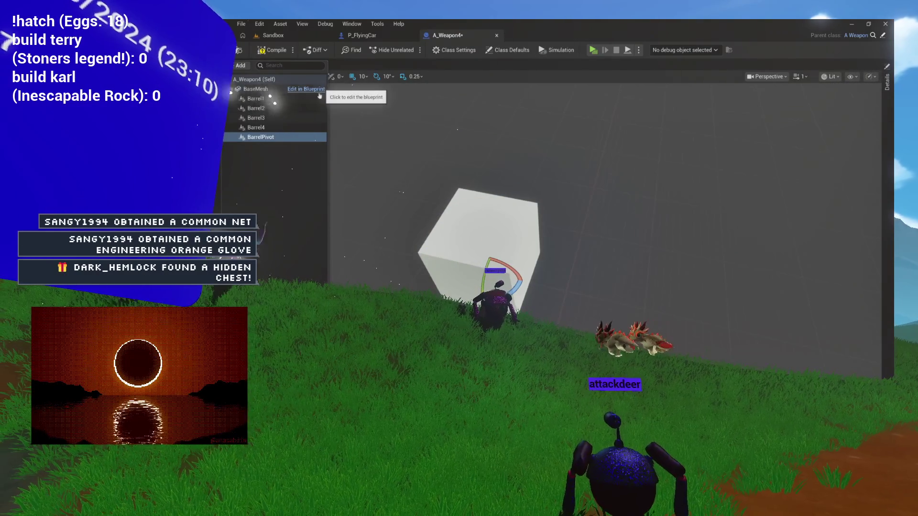
mouse_move(611, 176)
mouse_down()
mouse_move(573, 182)
mouse_move(610, 177)
mouse_up()
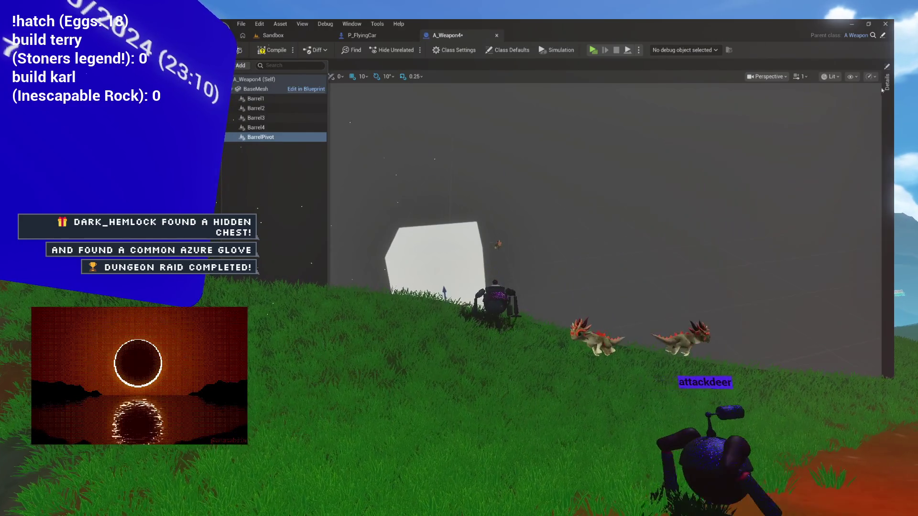
click(884, 87)
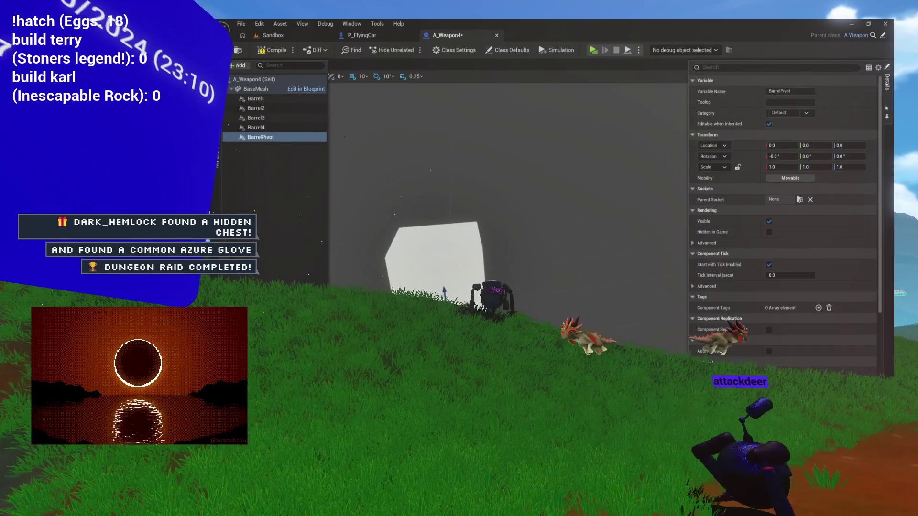
click(854, 147)
text(10)
key(Return)
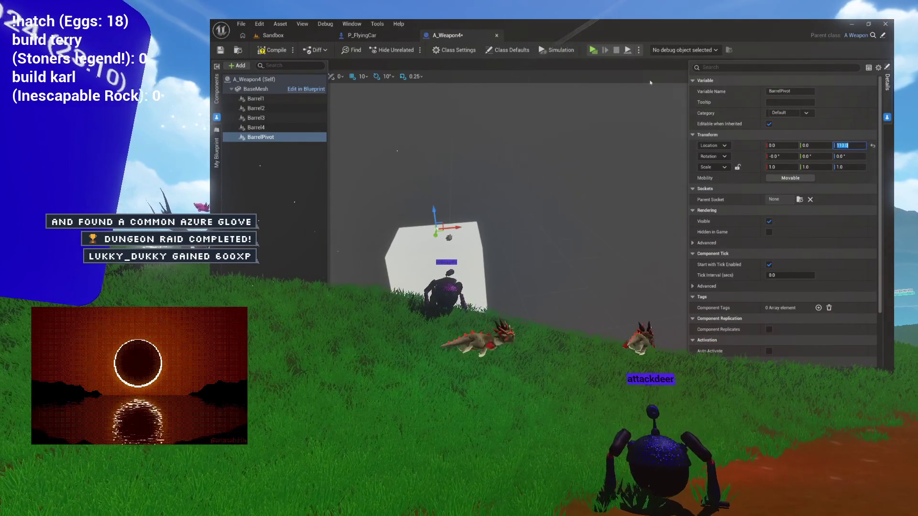
Nest Barrel1 through Barrel4 under BarrelPivot
click(253, 99)
shift+click(254, 128)
drag(254, 128, 261, 138)
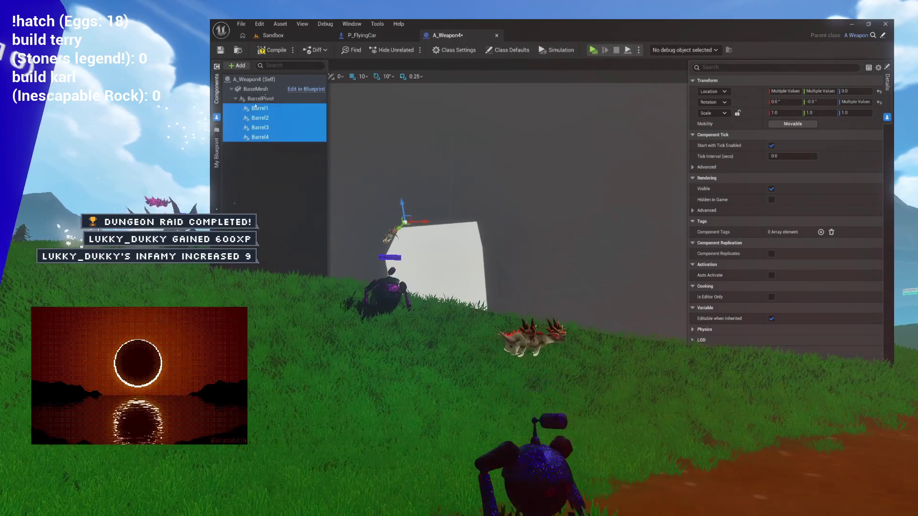
Step through BarrelPivot and the barrels to compare rotations, then save A_Weapon4
click(258, 98)
key(Down)
key(Down)
key(Down)
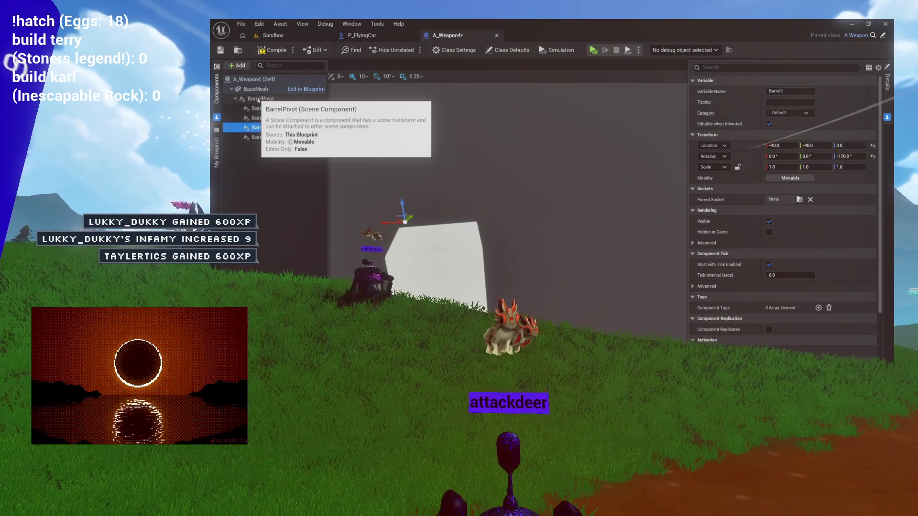
key(Down)
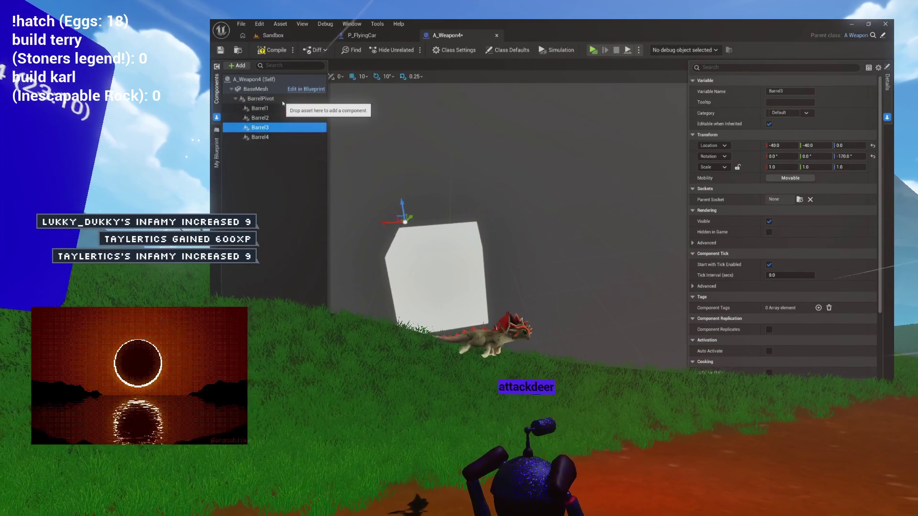
key(Down)
key(Up)
key(Up)
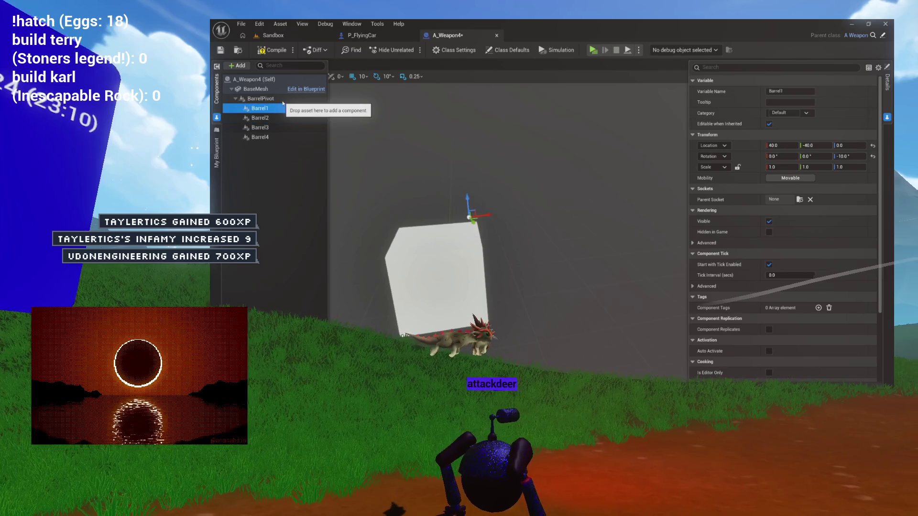
key(Down)
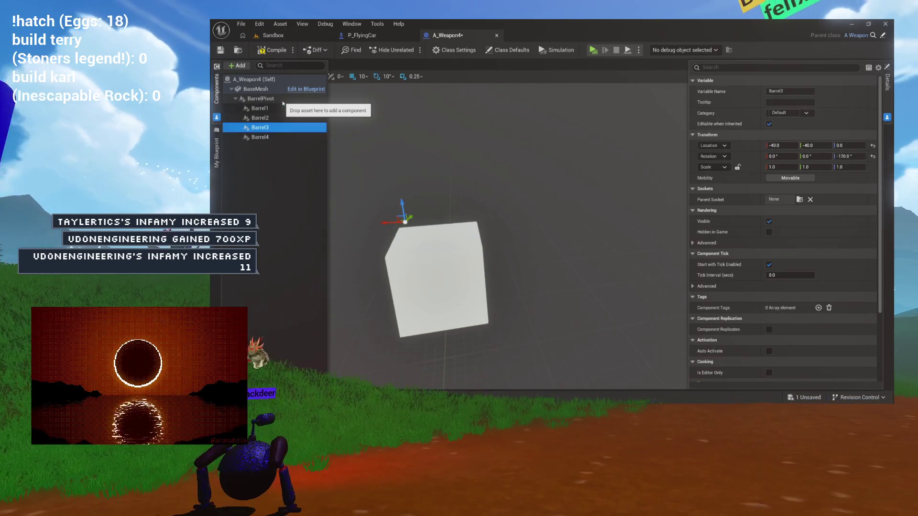
key(Up)
key(Up)
key(Up)
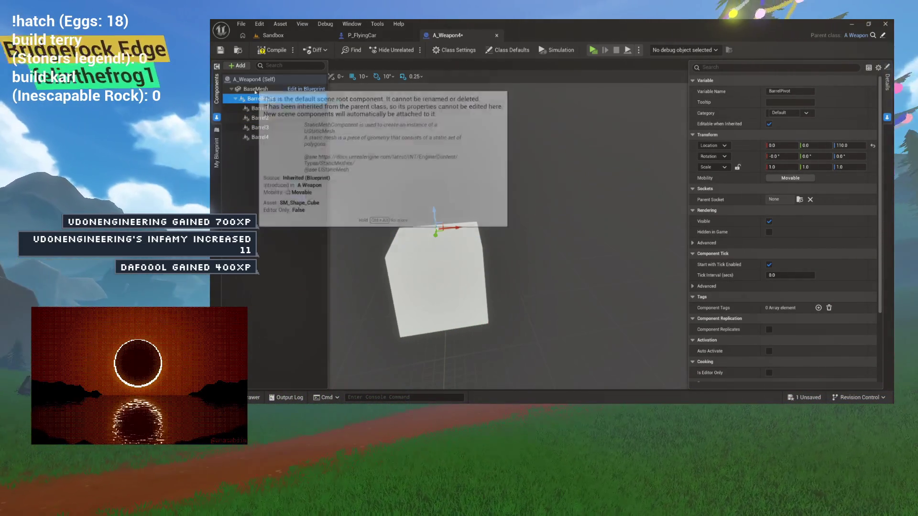
key(ctrl+s)
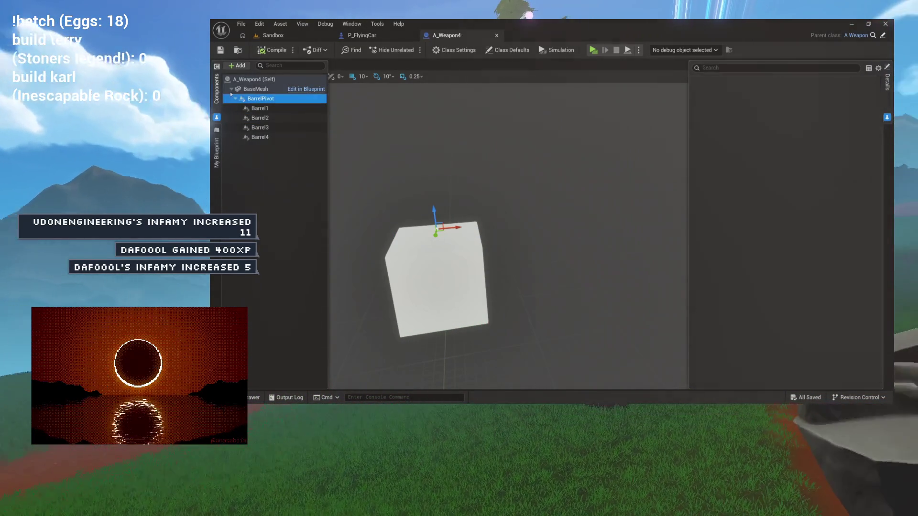
click(217, 98)
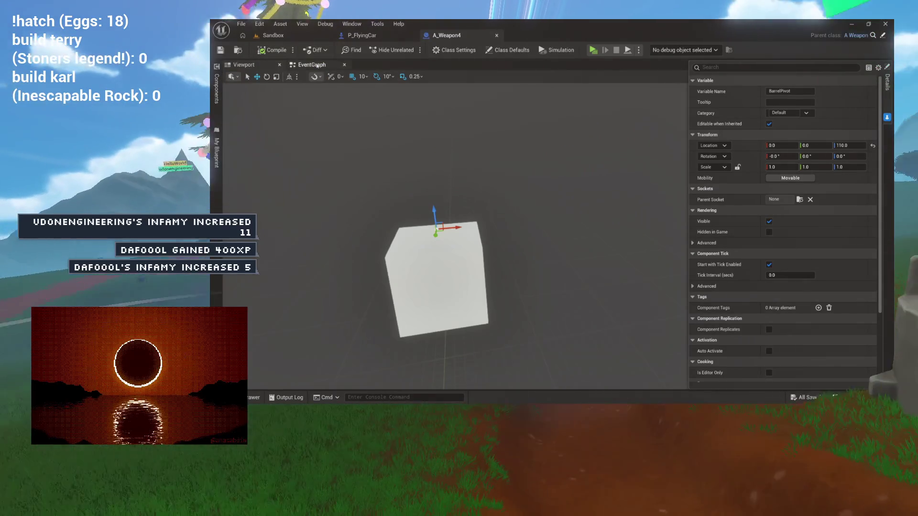
In A_Weapon4's event graph, search the blueprint actions on empty space for 'ev'
click(309, 64)
scroll(349, 173, down, 3)
mouse_move(350, 173)
mouse_down()
mouse_move(322, 171)
mouse_move(356, 145)
mouse_up()
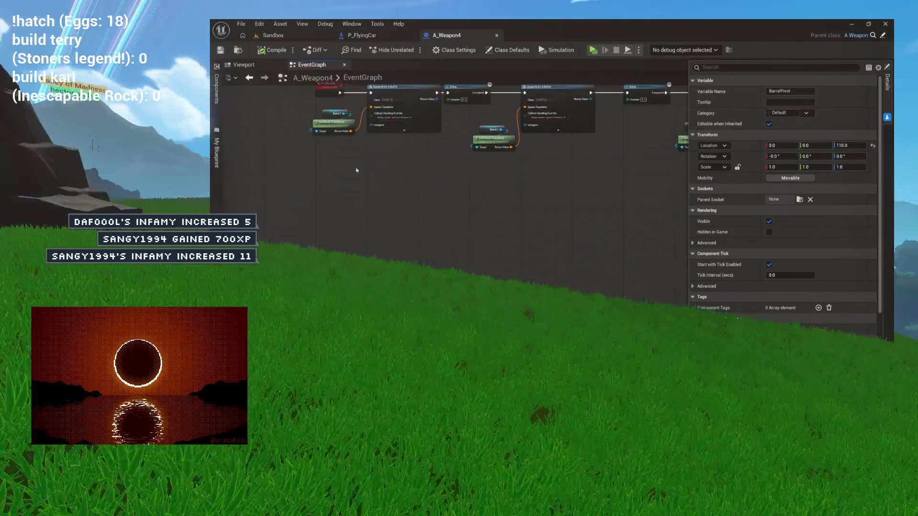
scroll(335, 153, up, 3)
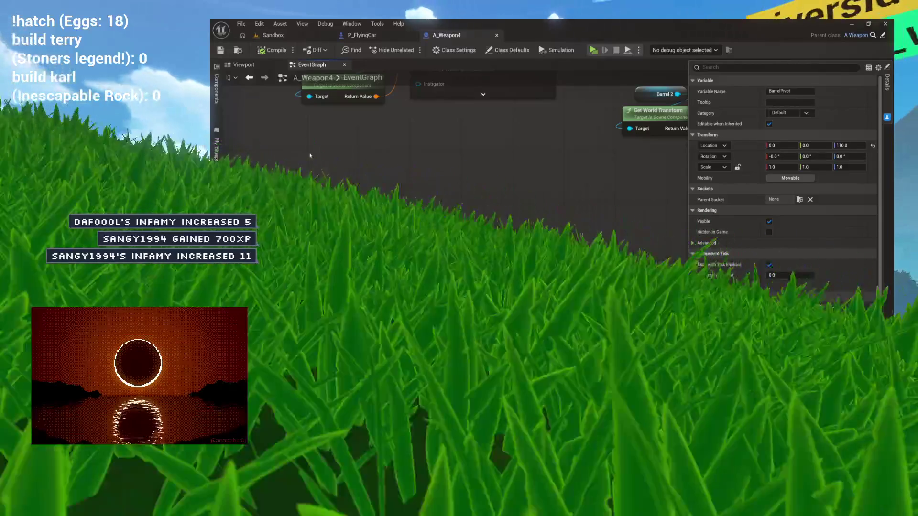
right_click(310, 156)
text(event tick)
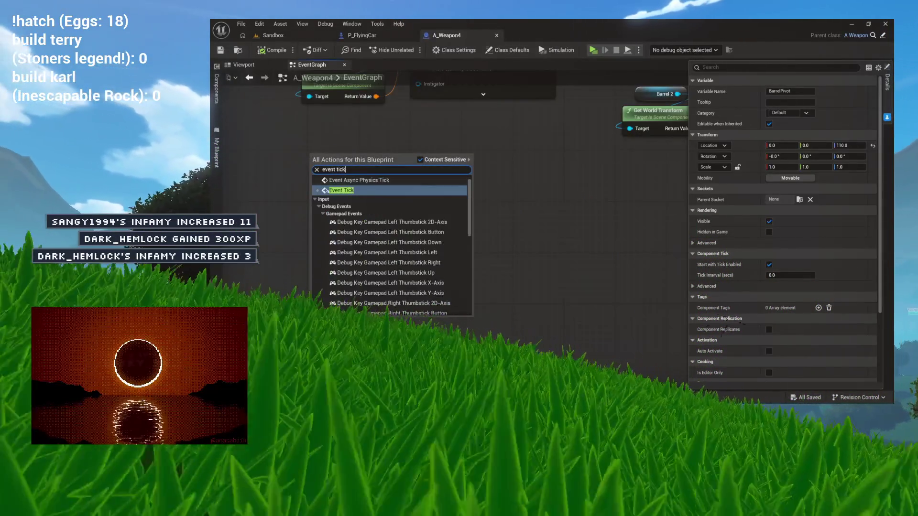
Place an Event Tick node and pan the graph to give it room
key(Return)
mouse_move(395, 142)
mouse_down()
mouse_move(422, 168)
mouse_move(331, 206)
mouse_move(342, 185)
mouse_move(420, 201)
mouse_move(470, 196)
mouse_up()
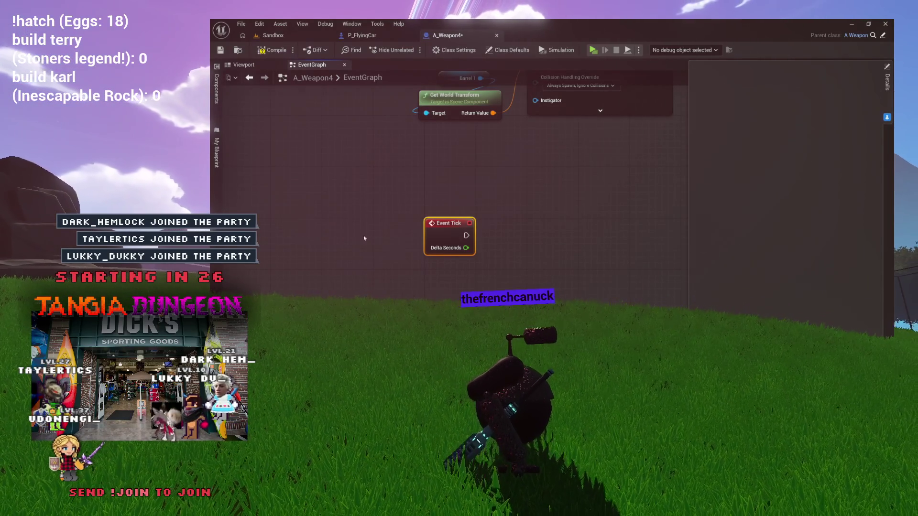
drag(504, 233, 380, 275)
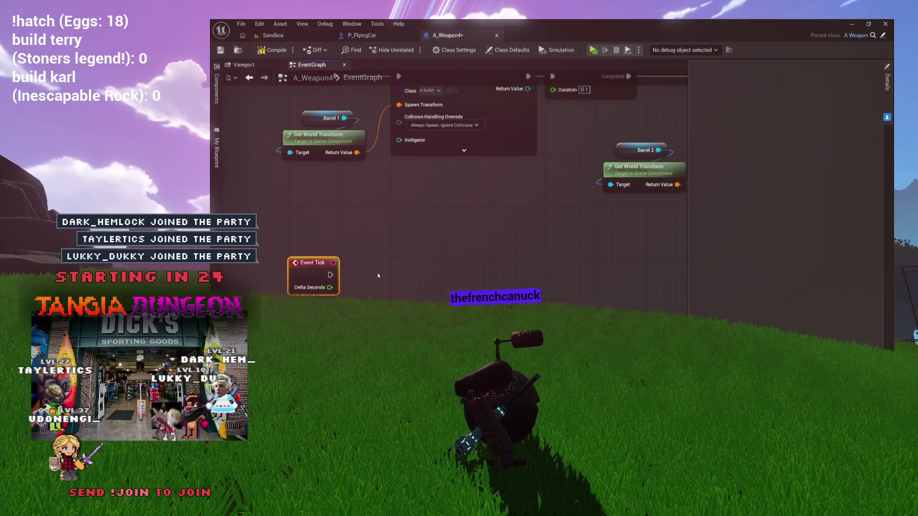
click(218, 98)
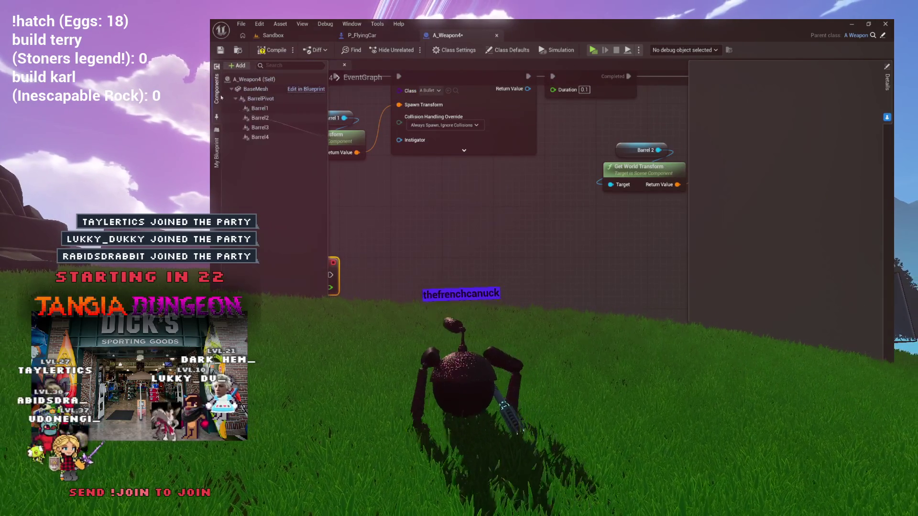
Add an Add Local Rotation node for Barrel Pivot and drive it from Event Tick
mouse_move(259, 100)
mouse_down()
mouse_move(423, 206)
mouse_move(451, 244)
mouse_up()
text(ro)
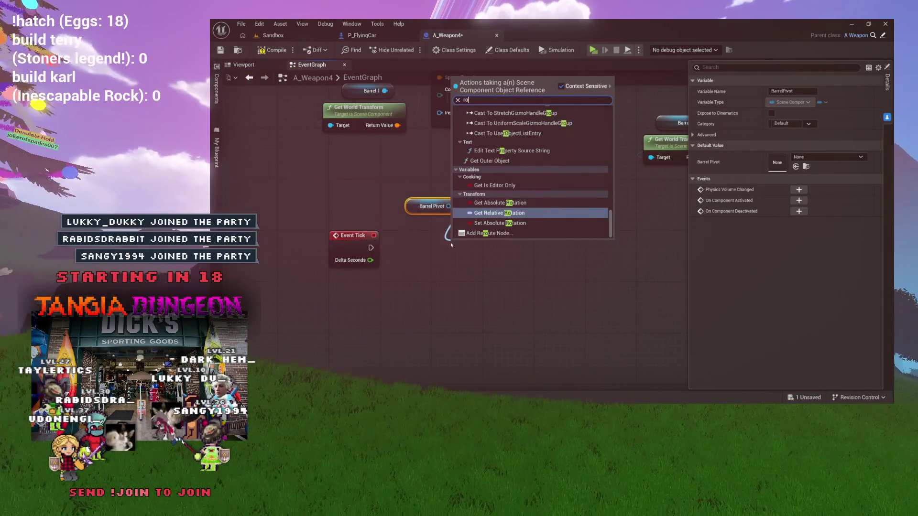
key(BackSpace)
key(BackSpace)
text(add)
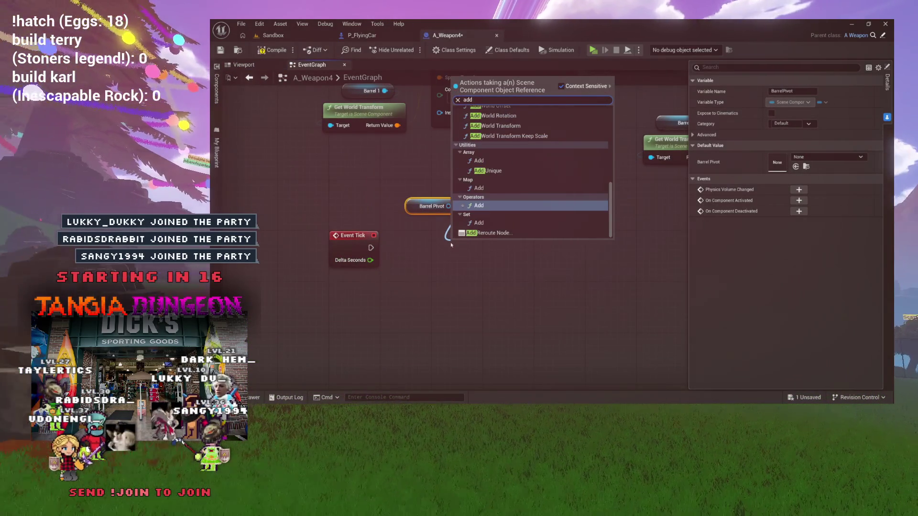
text( local r)
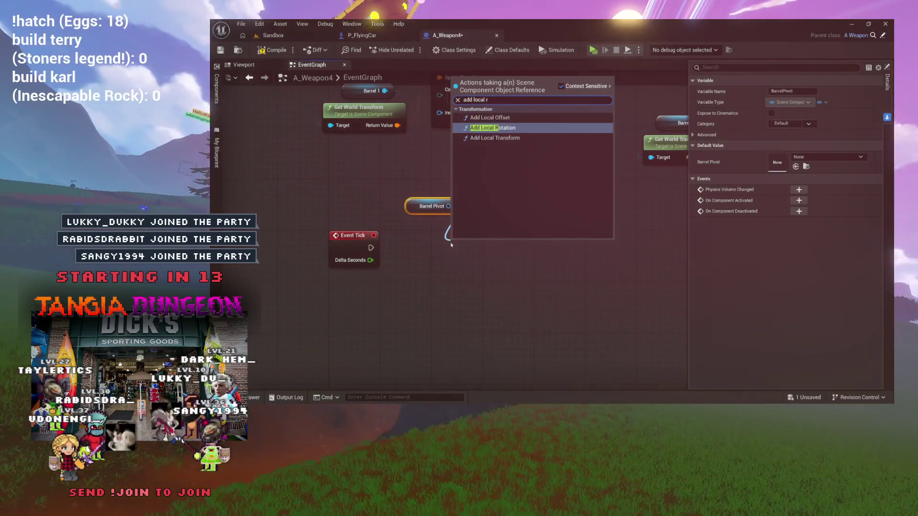
key(Return)
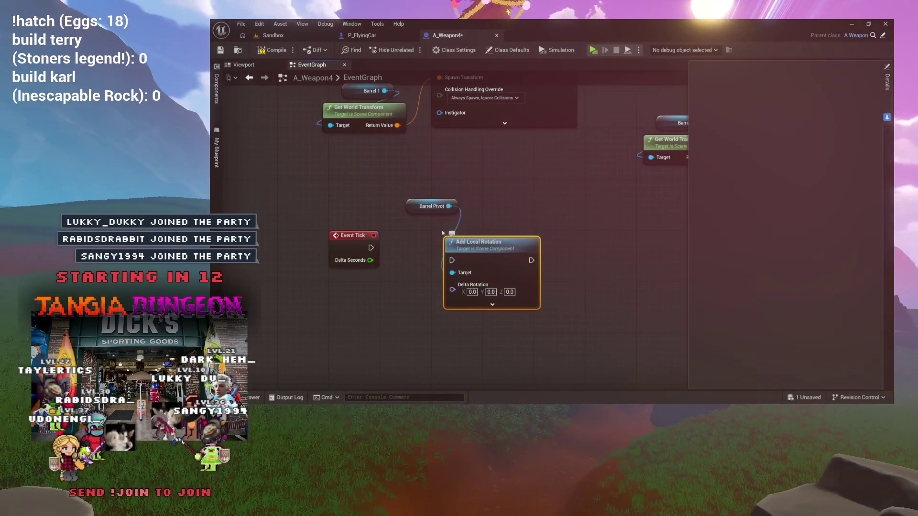
mouse_move(432, 207)
mouse_down()
mouse_move(468, 207)
mouse_move(482, 233)
mouse_move(476, 223)
mouse_up()
drag(371, 248, 454, 244)
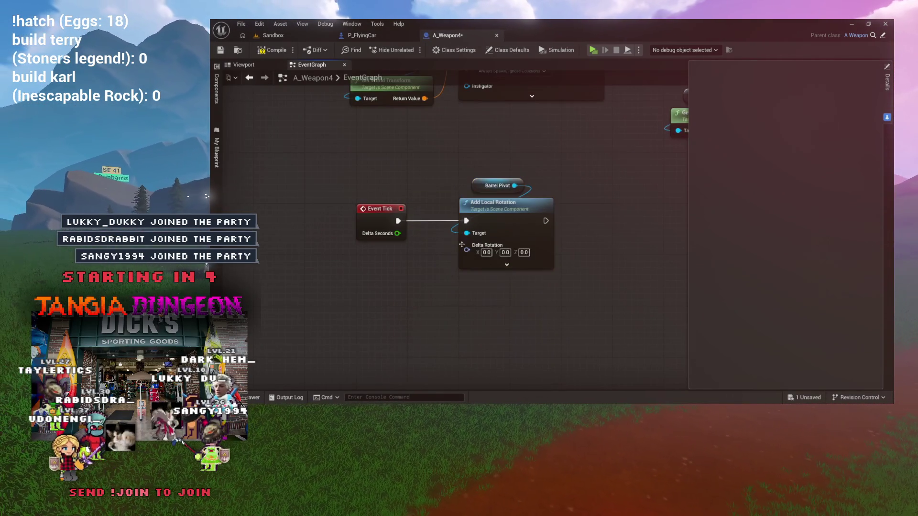
Split Delta Rotation and feed Get World Delta Seconds into its Z yaw
right_click(477, 253)
click(512, 290)
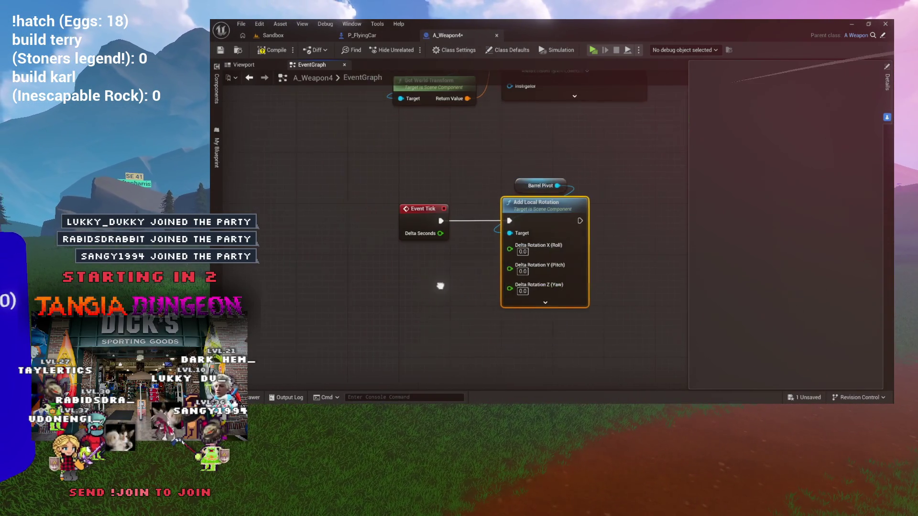
drag(541, 281, 433, 281)
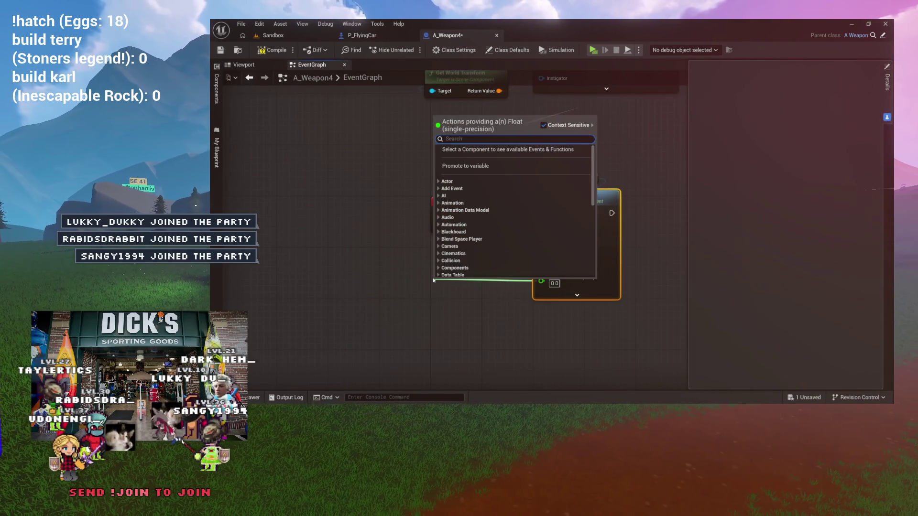
text(world delta)
key(Return)
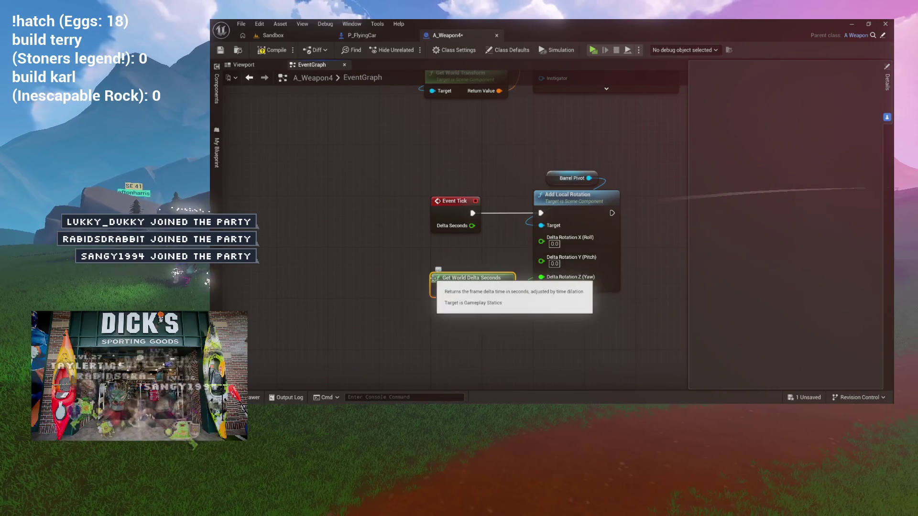
click(274, 35)
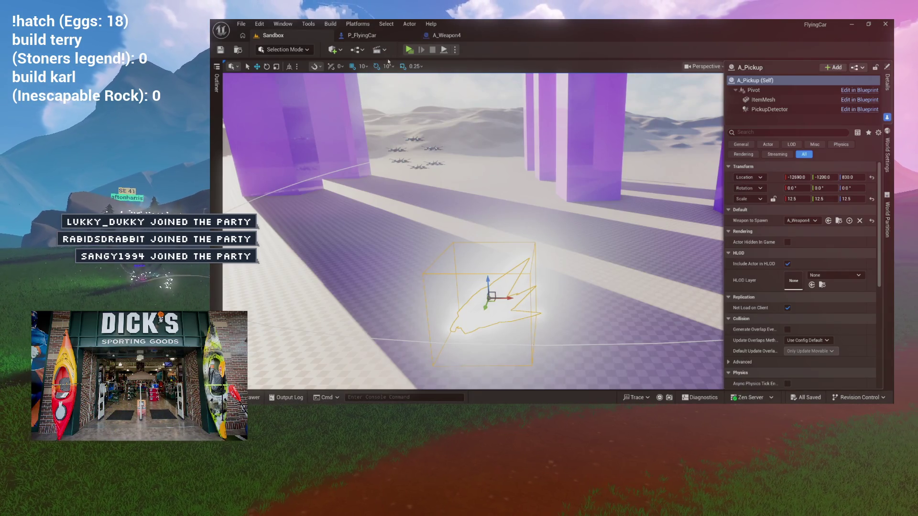
click(410, 50)
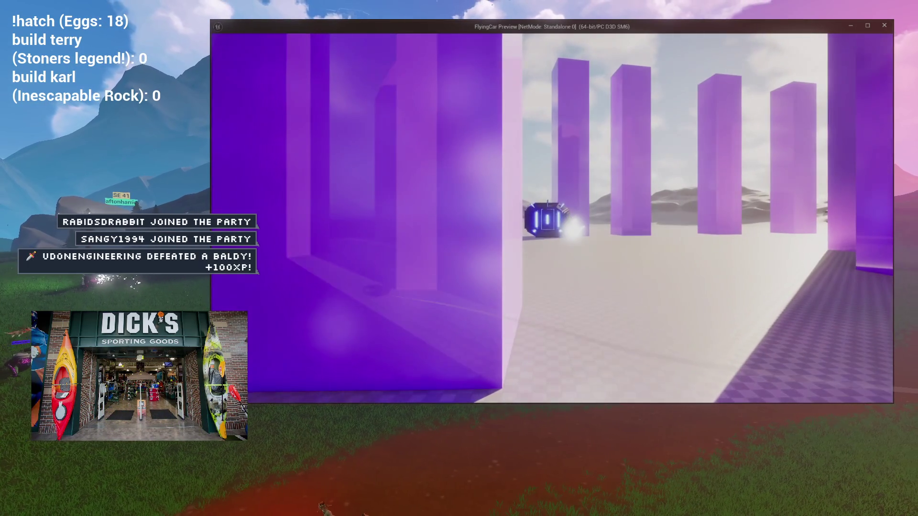
key(w)
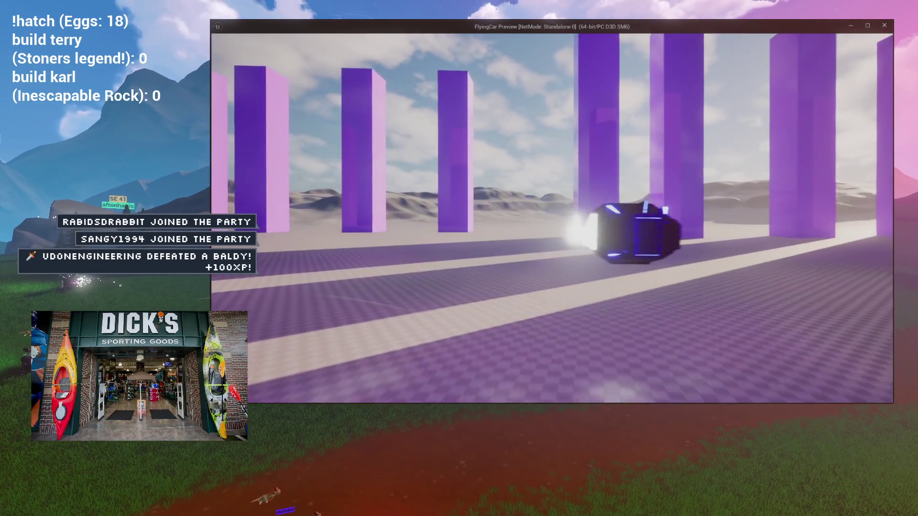
key(a)
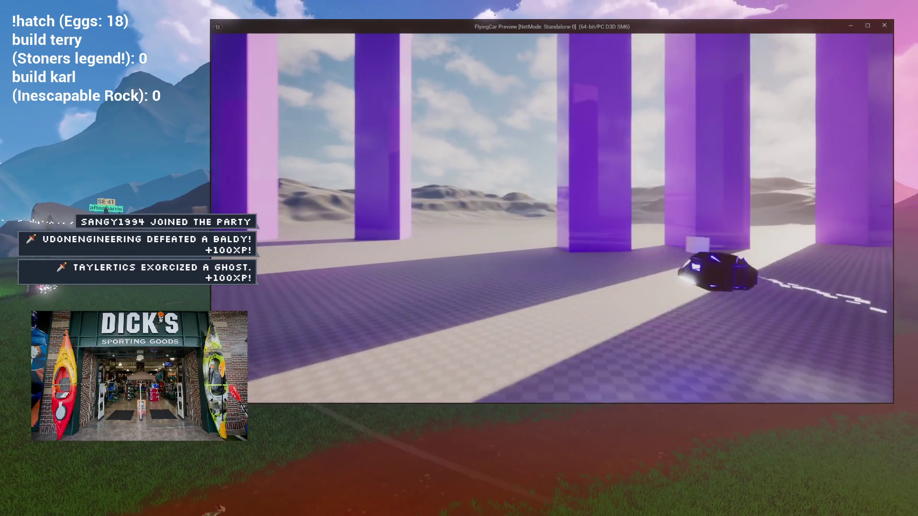
key(a)
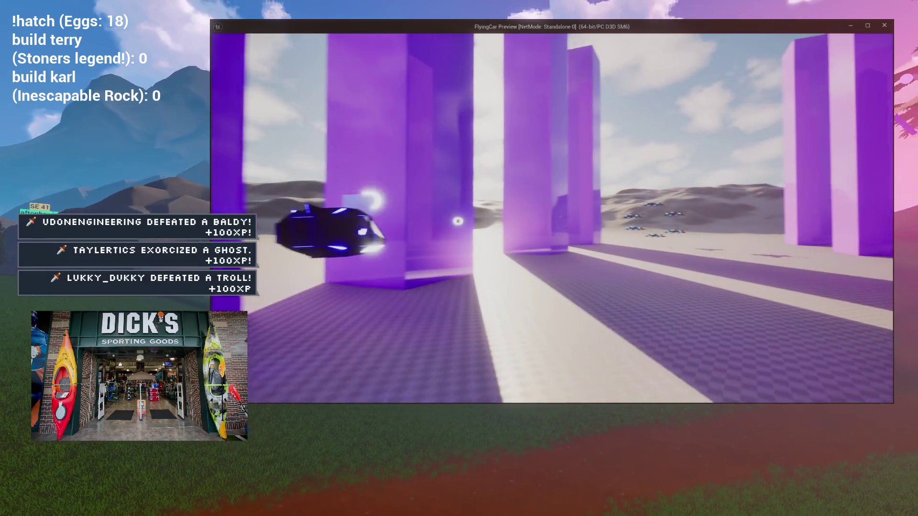
key(a)
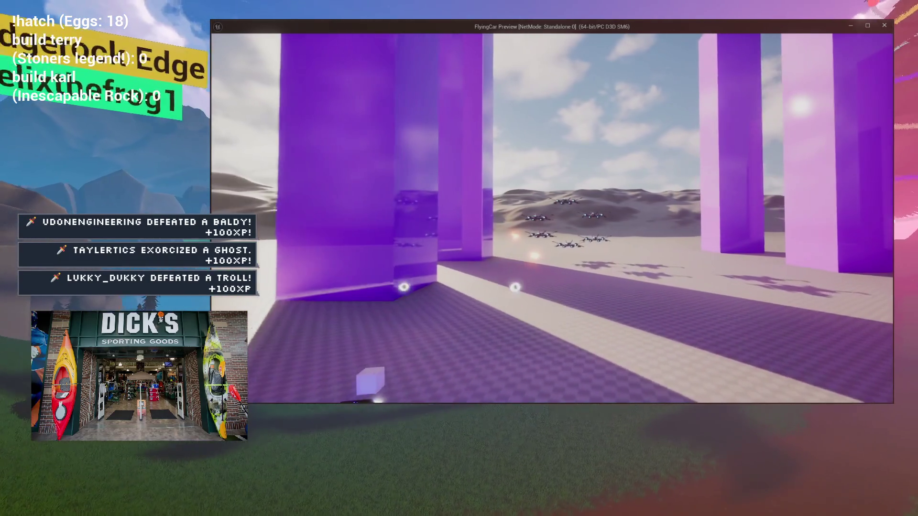
key(w)
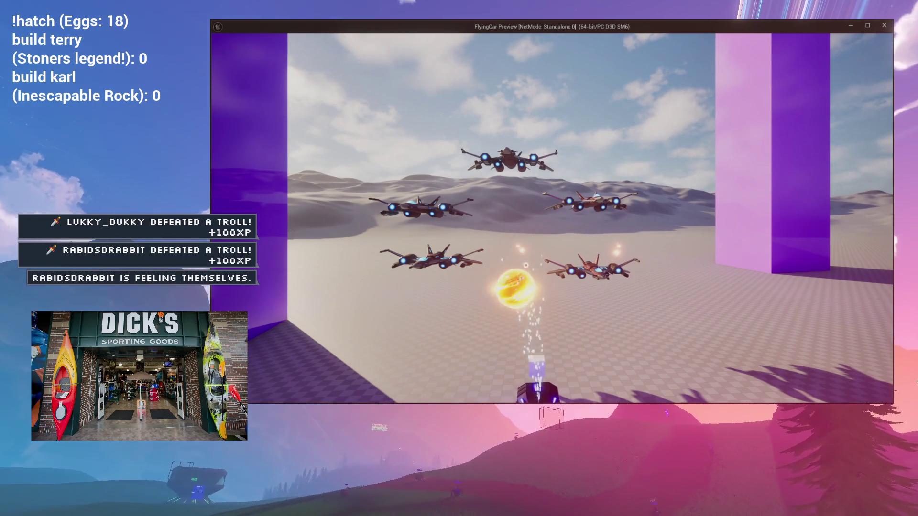
key(Escape)
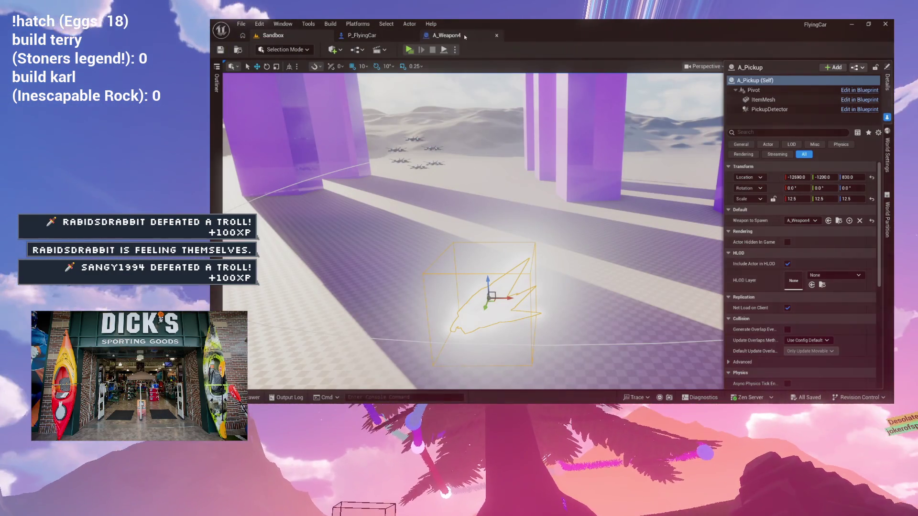
click(447, 36)
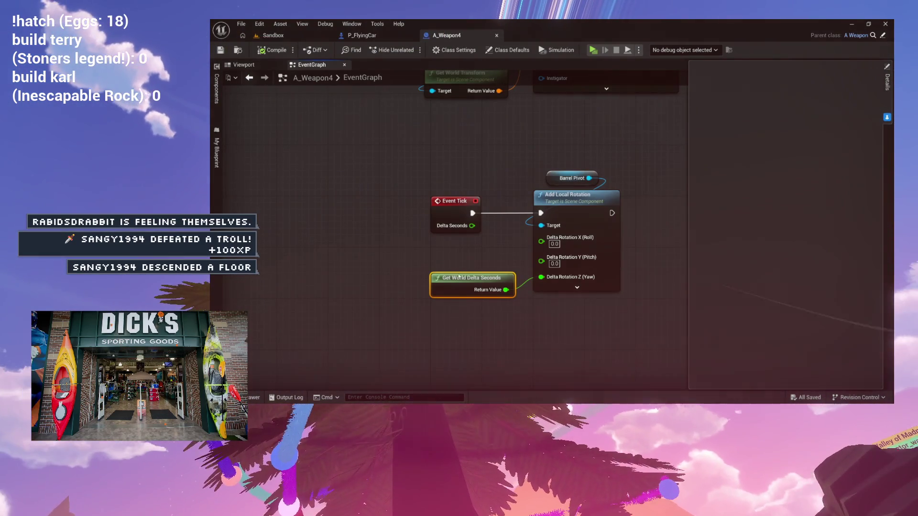
Insert a Multiply node scaling Get World Delta Seconds by 20 before the yaw input
mouse_move(481, 290)
mouse_down()
mouse_move(404, 270)
mouse_move(430, 299)
mouse_up()
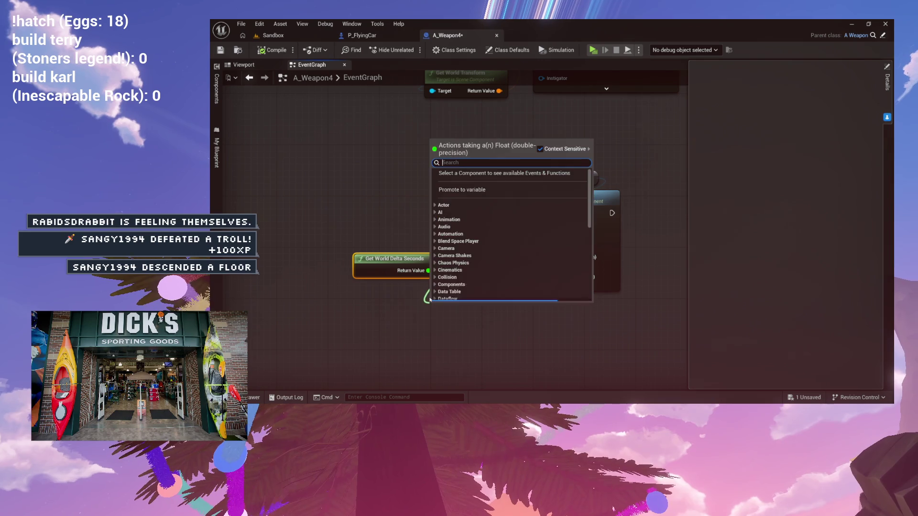
text(multi)
key(Return)
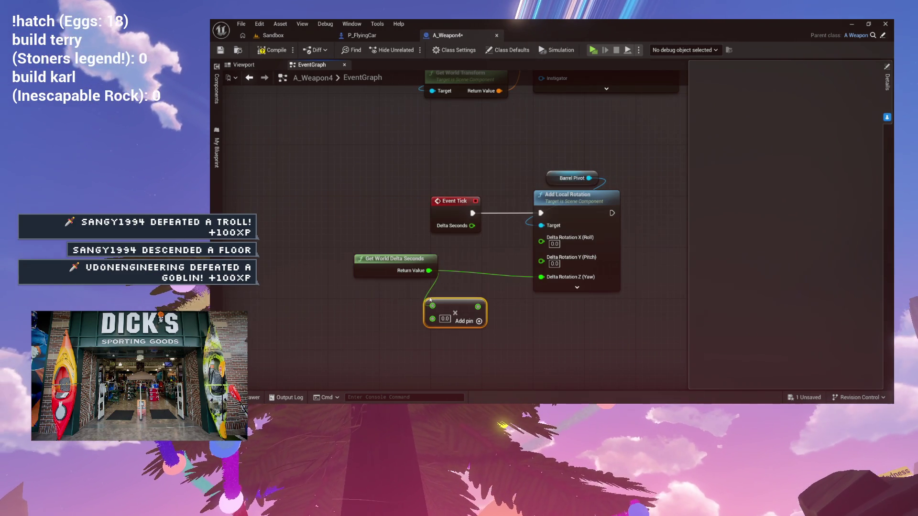
drag(540, 278, 587, 260)
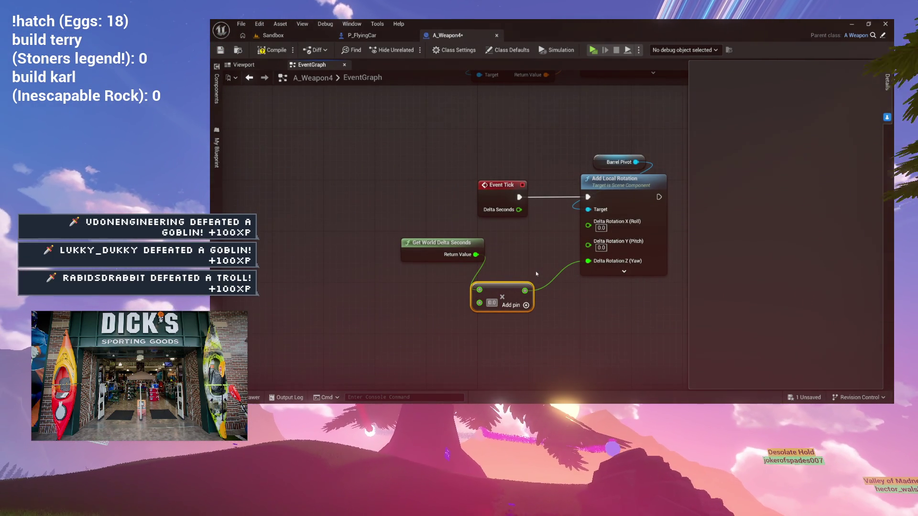
click(492, 303)
text(20)
key(Return)
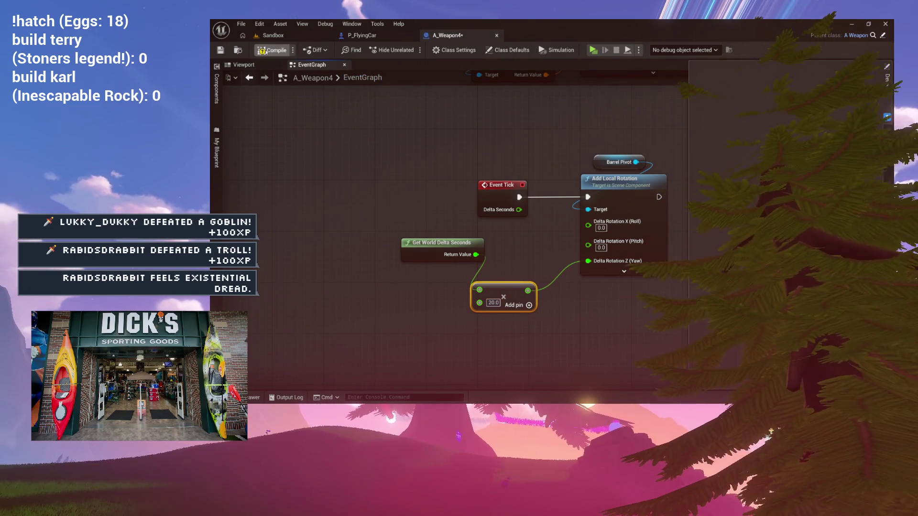
click(310, 35)
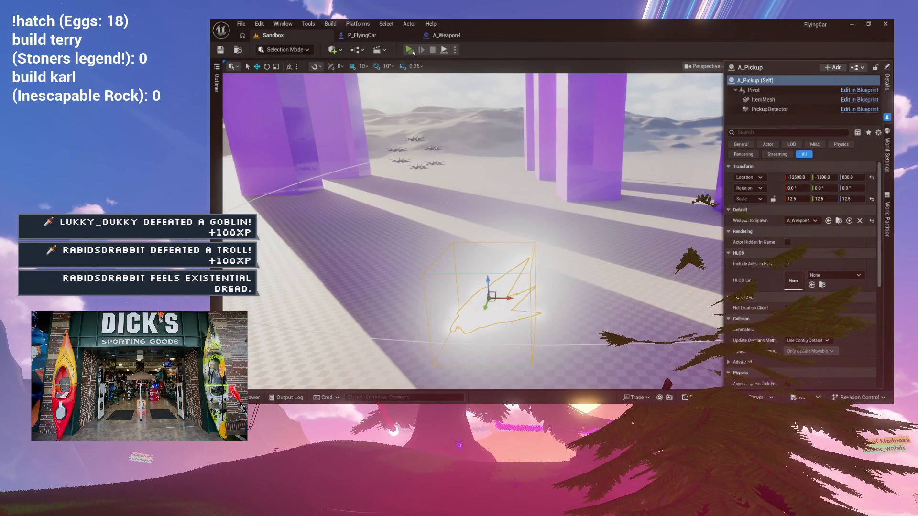
click(410, 50)
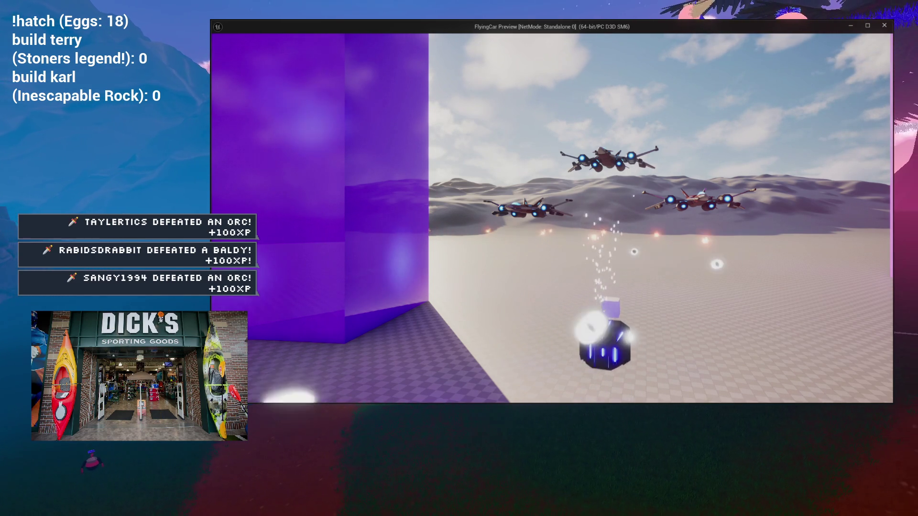
key(Escape)
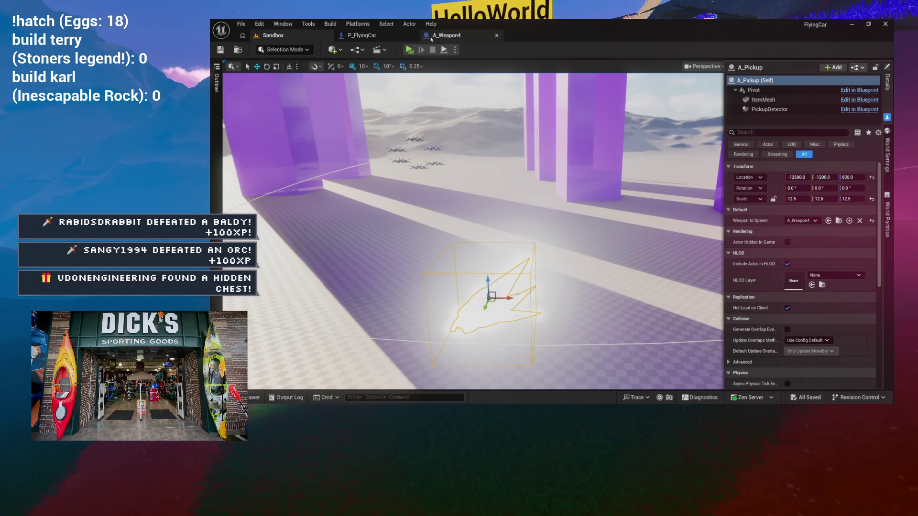
In A_Weapon4's viewport, rotate Barrel1 to -40° yaw and Barrel2 to 40°
click(444, 36)
click(244, 65)
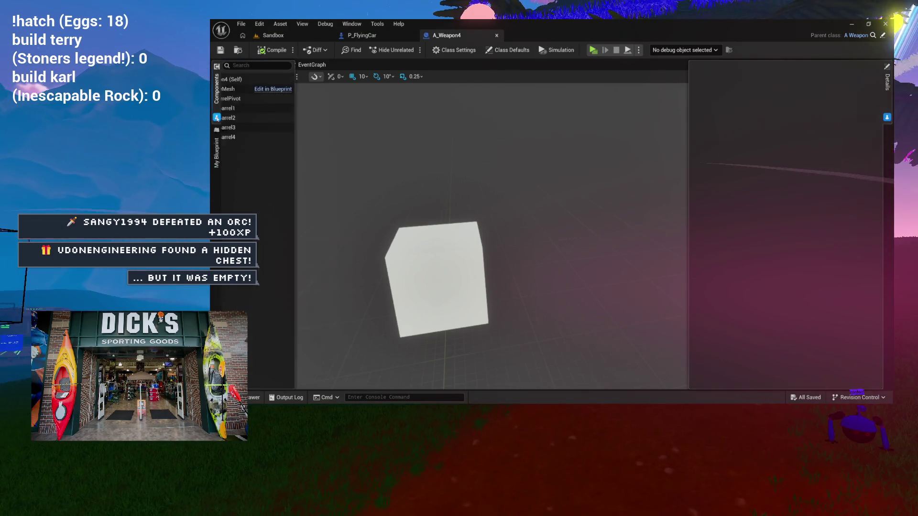
drag(338, 151, 407, 185)
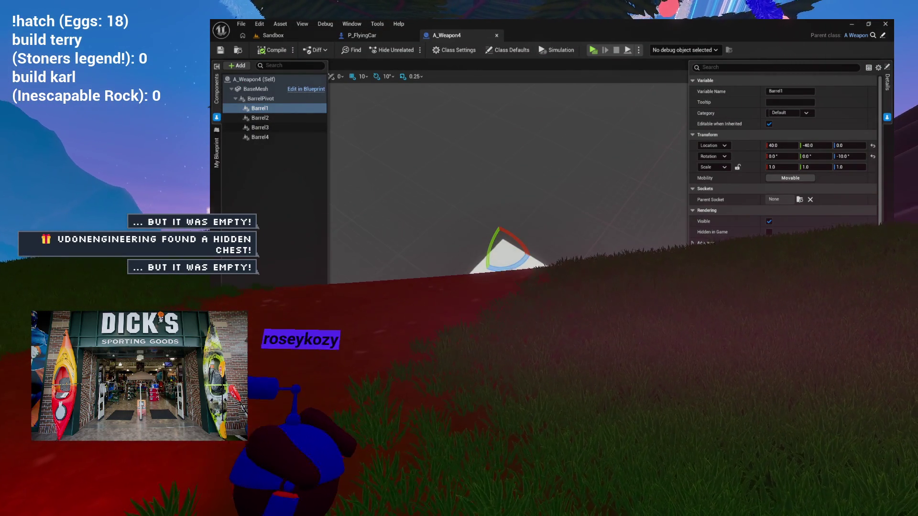
key(e)
drag(518, 223, 529, 242)
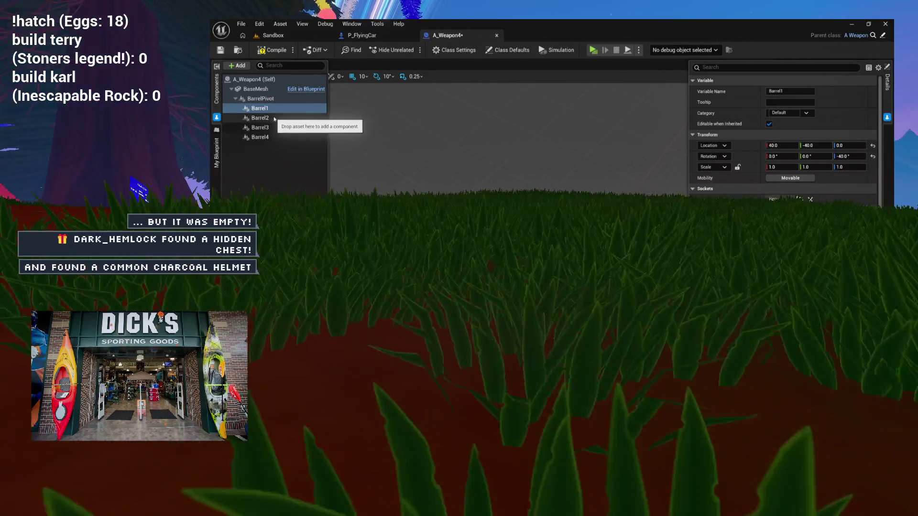
click(260, 117)
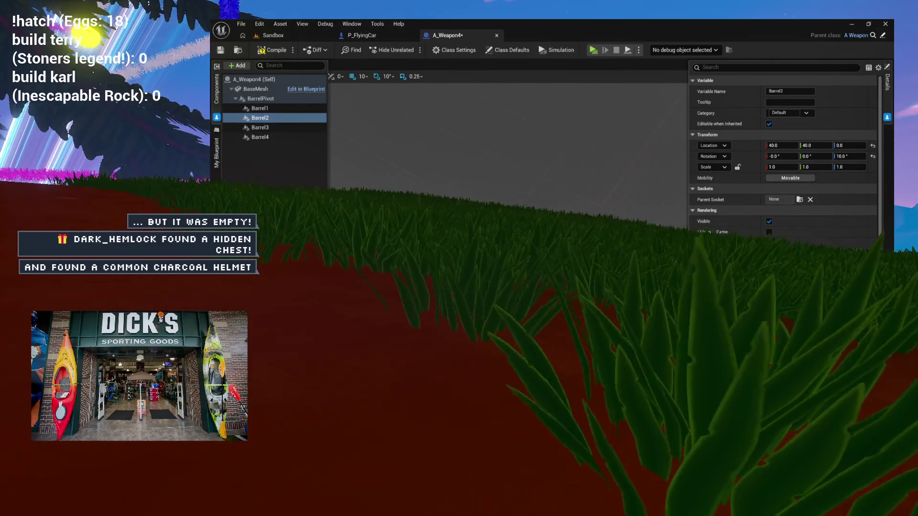
text(40)
key(Return)
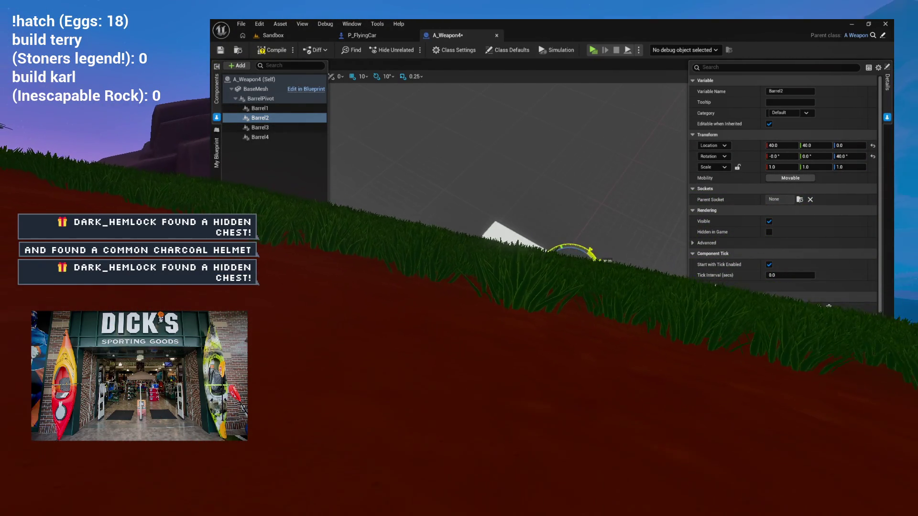
key(f)
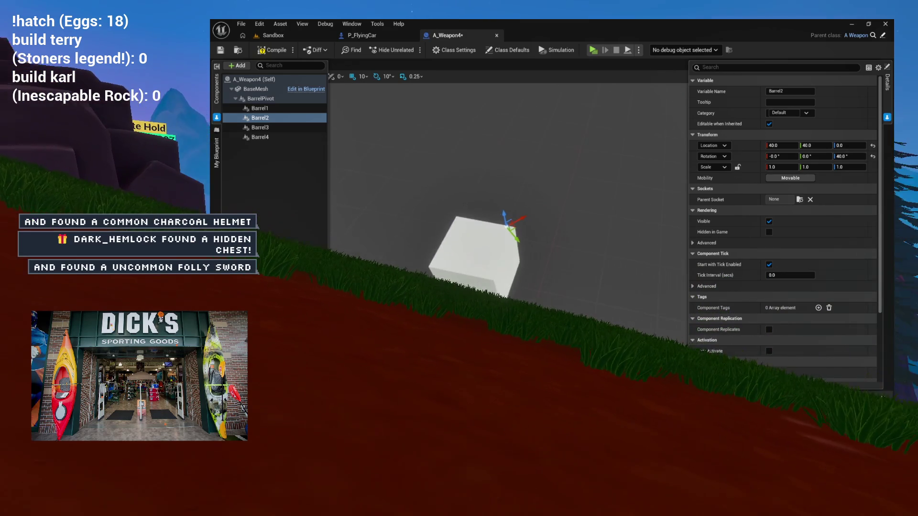
Rotate Barrel3 to -140° yaw and Barrel4 to 140°
click(237, 128)
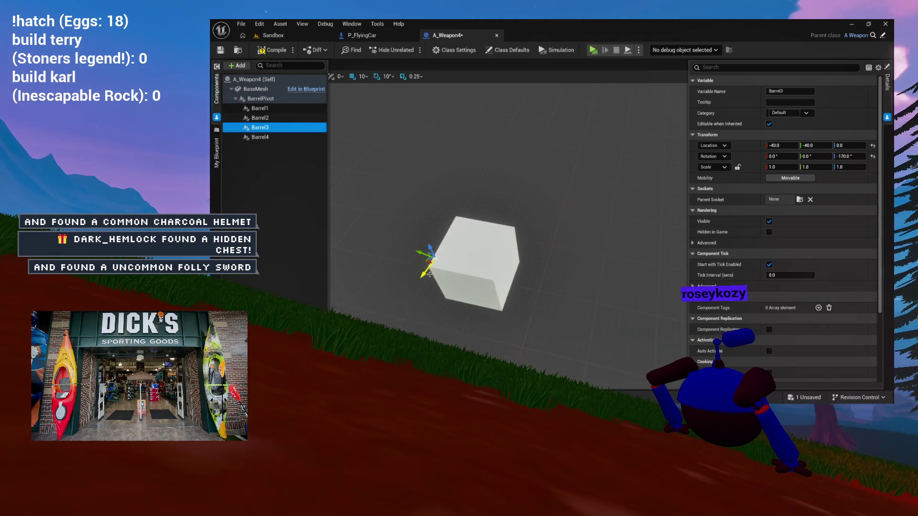
key(e)
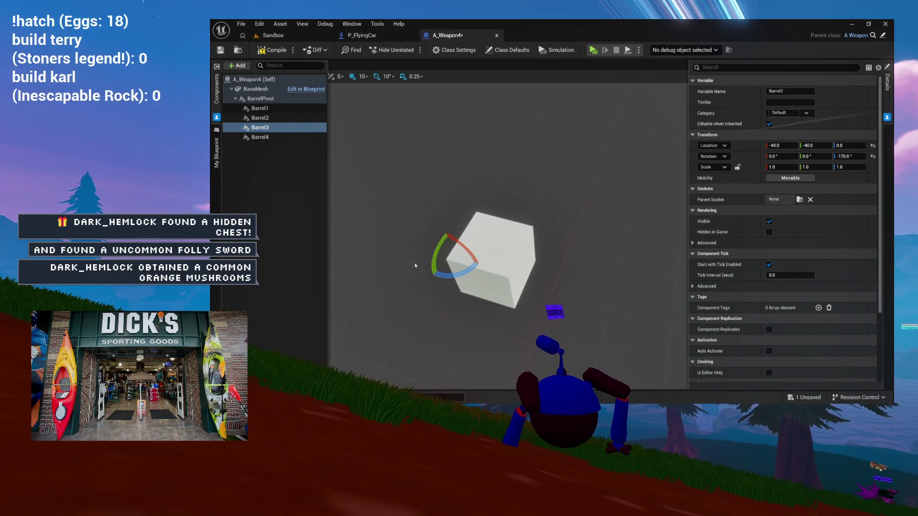
key(f)
drag(416, 266, 442, 254)
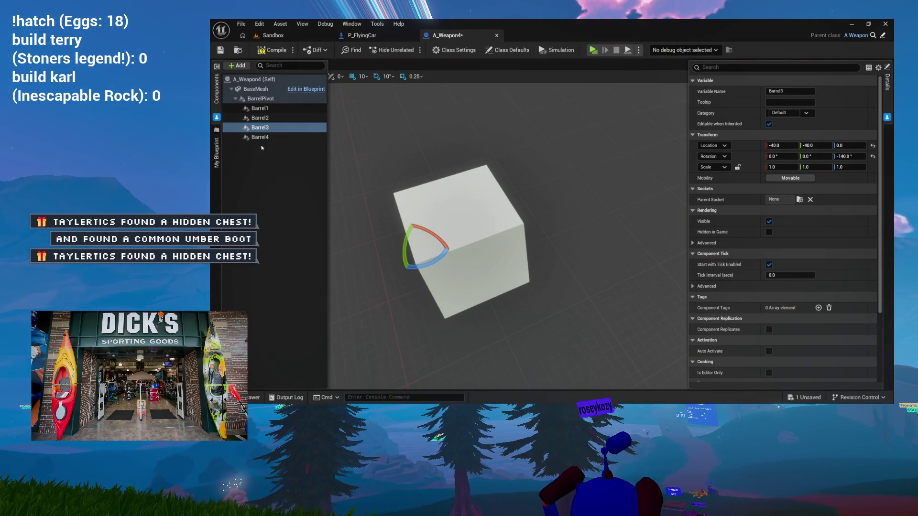
click(258, 138)
mouse_move(505, 232)
mouse_down()
mouse_move(527, 233)
mouse_move(512, 234)
mouse_up()
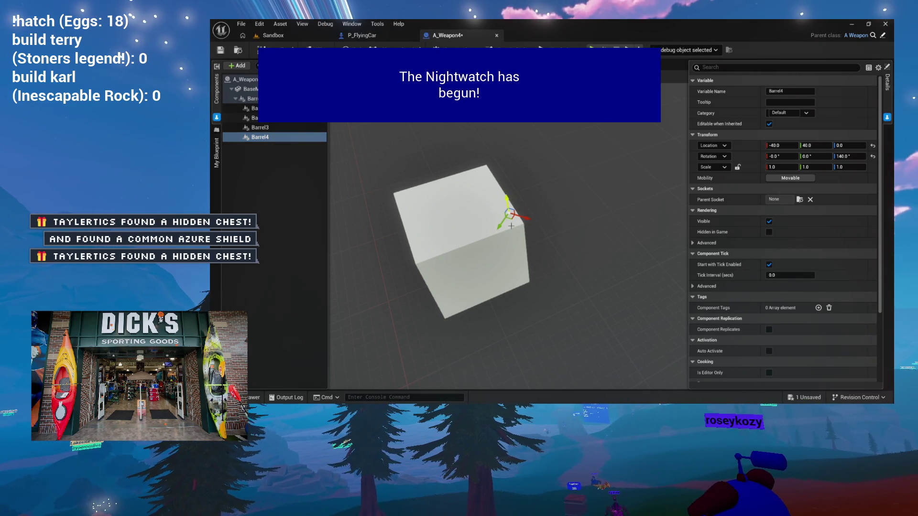
click(378, 36)
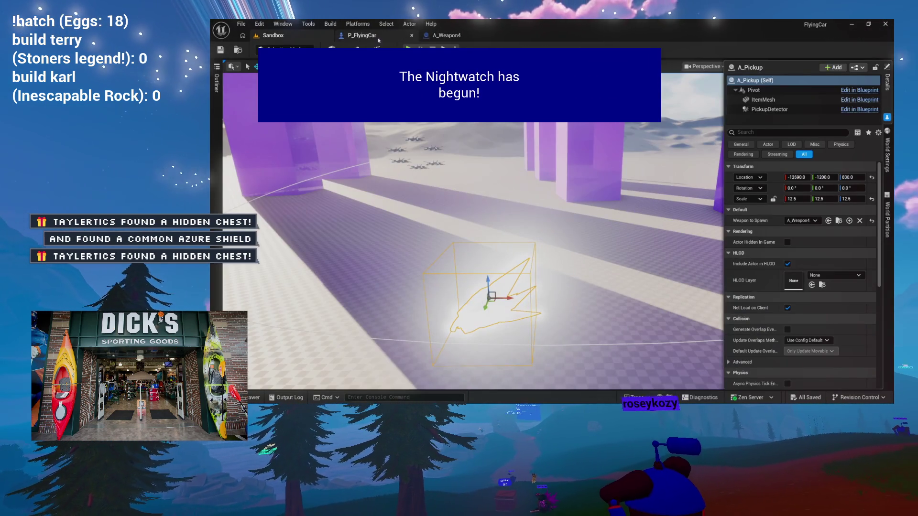
click(445, 36)
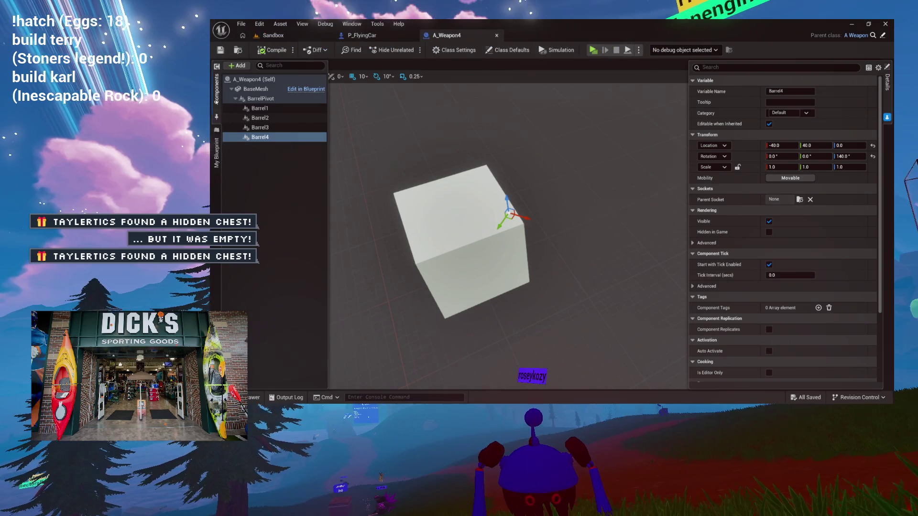
click(311, 64)
scroll(423, 115, down, 3)
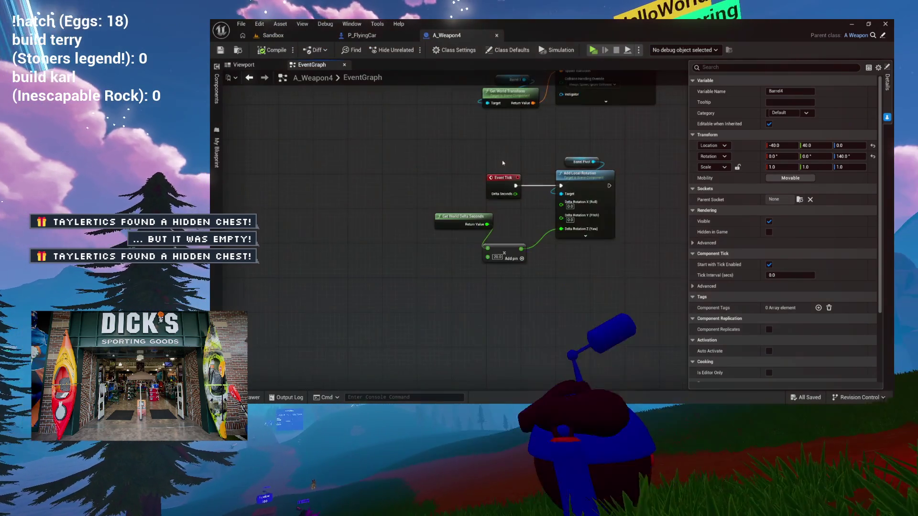
In the FireBullets chain, set the first Delay node's Duration to 0.1 seconds
drag(394, 180, 397, 224)
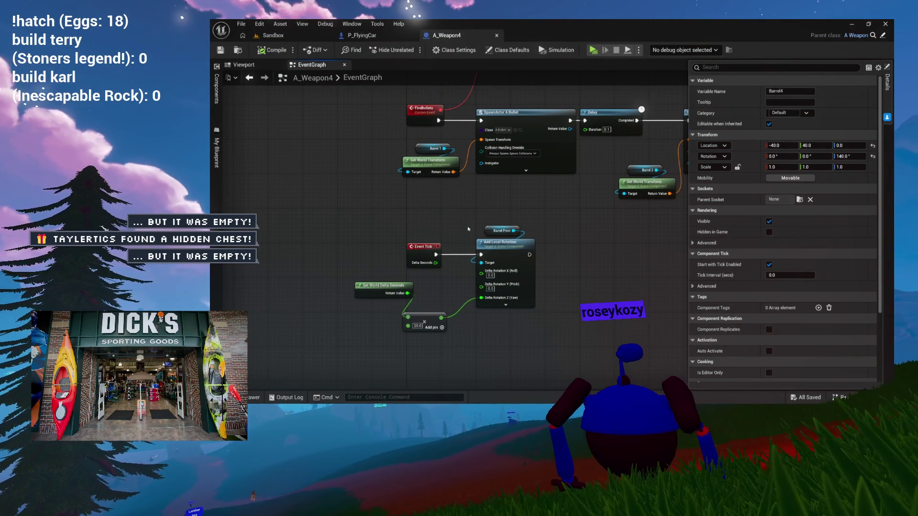
drag(570, 241, 455, 266)
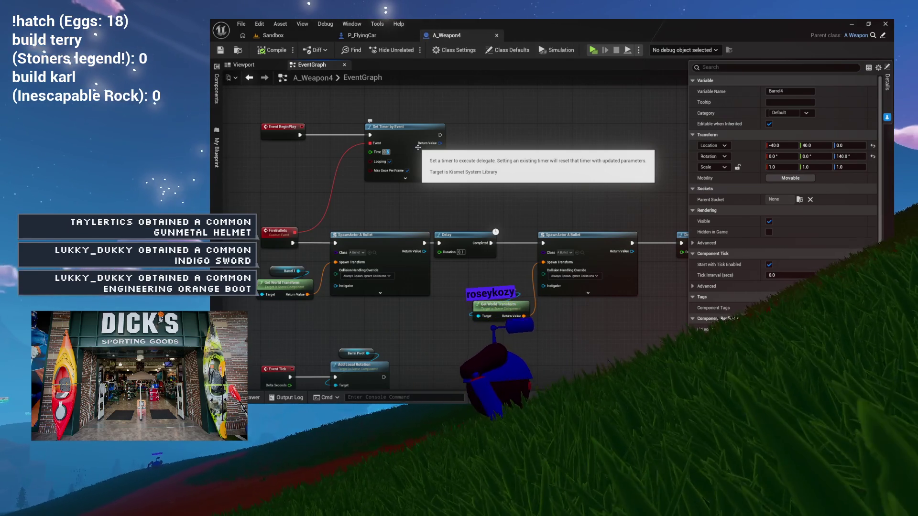
click(460, 256)
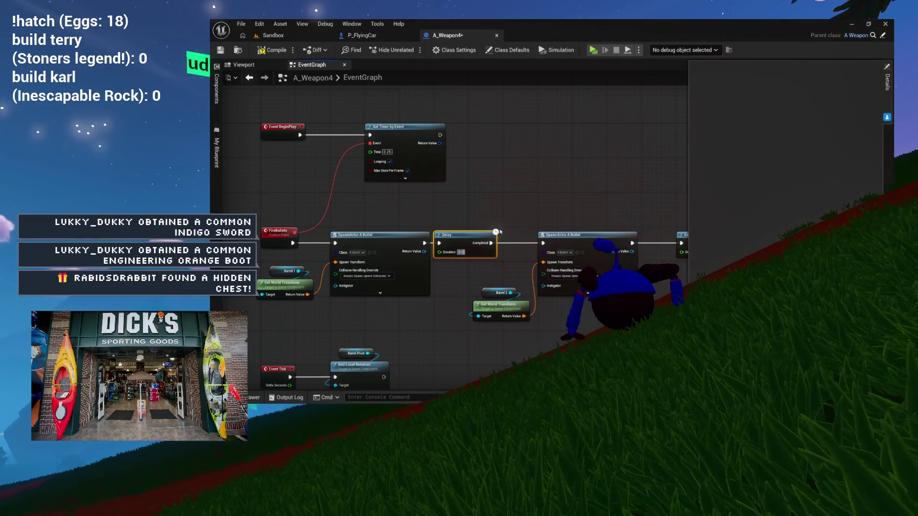
text(0.1)
key(Return)
scroll(407, 232, up, 3)
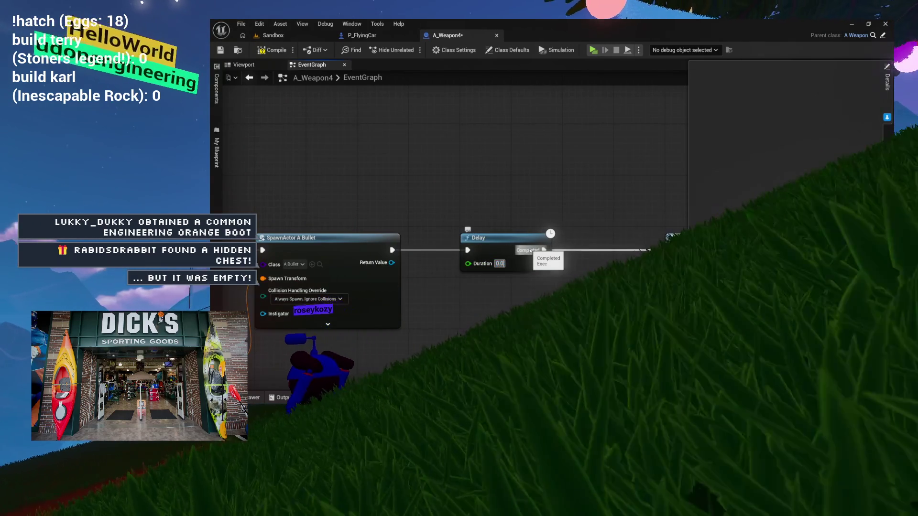
drag(529, 250, 622, 215)
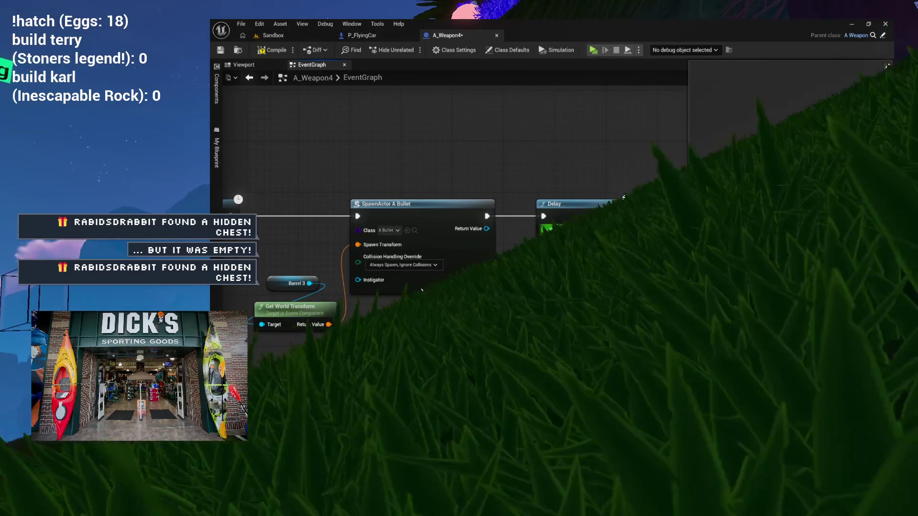
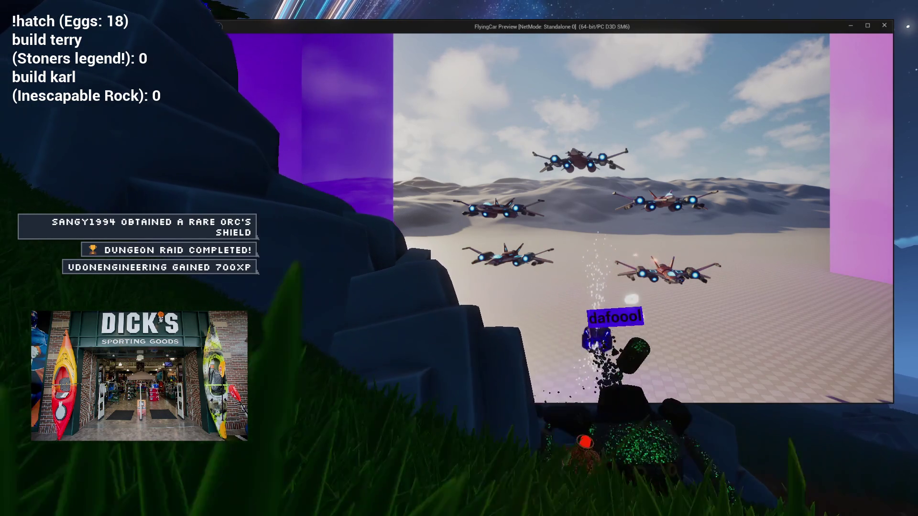
Stop the preview and bring A_Weapon4's Event Tick barrel rotation chain into view
key(Escape)
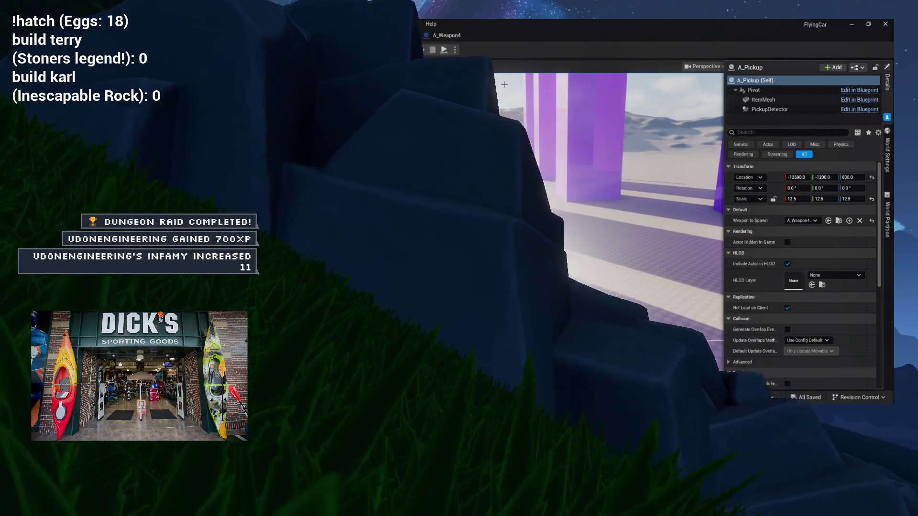
click(446, 35)
scroll(578, 130, down, 5)
scroll(578, 131, up, 5)
scroll(586, 135, down, 3)
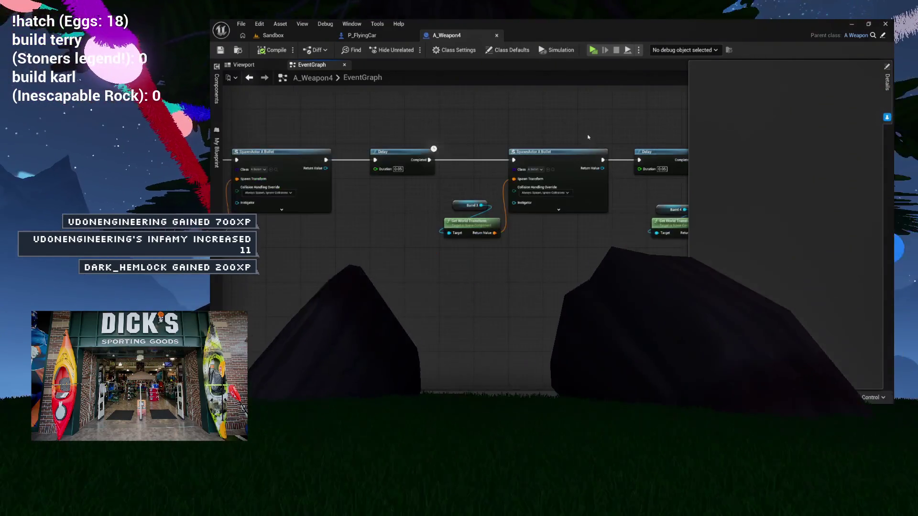
scroll(587, 137, down, 4)
scroll(622, 134, up, 7)
mouse_move(636, 133)
mouse_down()
mouse_move(769, 119)
mouse_move(548, 128)
mouse_move(706, 130)
mouse_up()
mouse_move(553, 332)
mouse_down()
mouse_move(553, 230)
mouse_move(539, 195)
mouse_up()
mouse_move(520, 252)
mouse_down()
mouse_move(435, 268)
mouse_move(434, 331)
mouse_up()
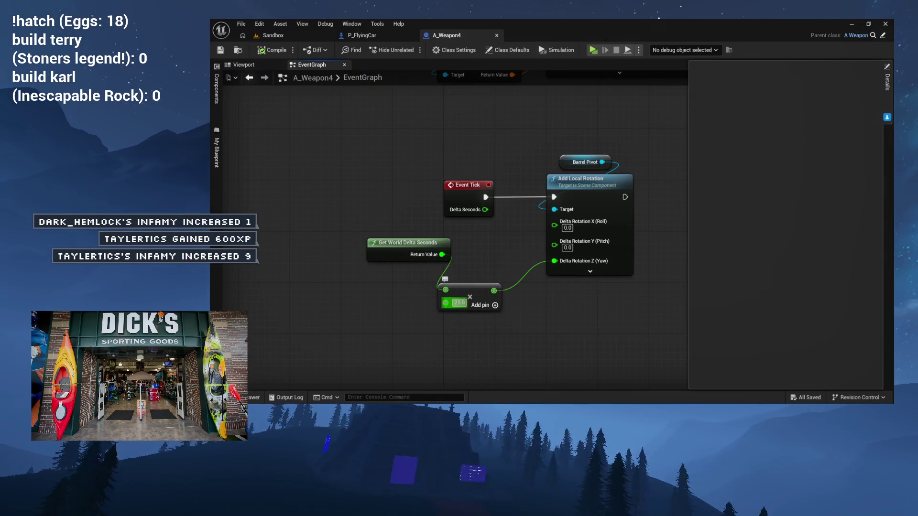
Set the rotation multiplier to 40, feed World Delta Seconds into it, and play-test Sandbox
text(4)
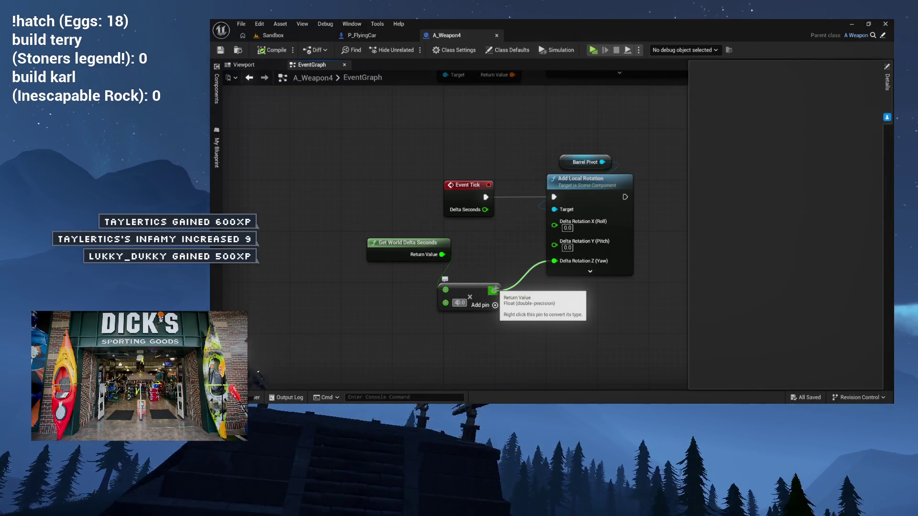
drag(445, 289, 443, 254)
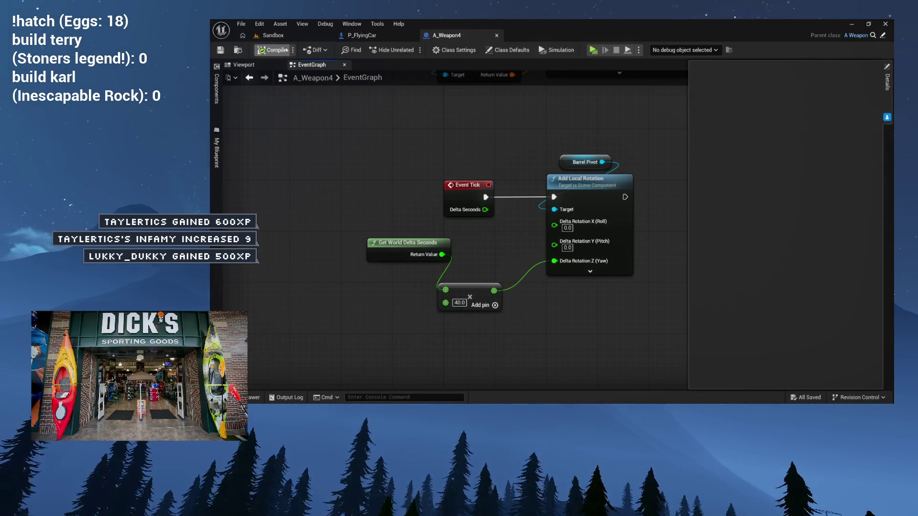
click(273, 35)
click(409, 50)
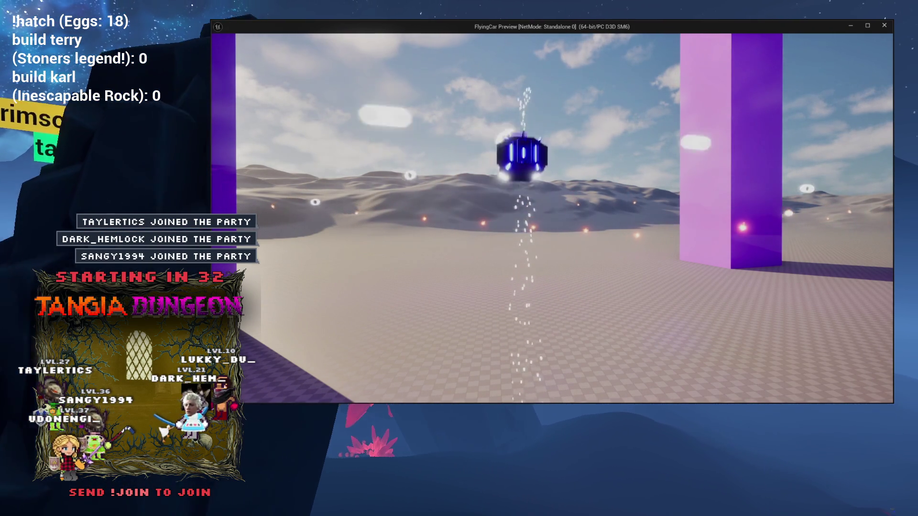
Stop the preview, check A_Weapon4's graph, and return to the Sandbox level
key(Escape)
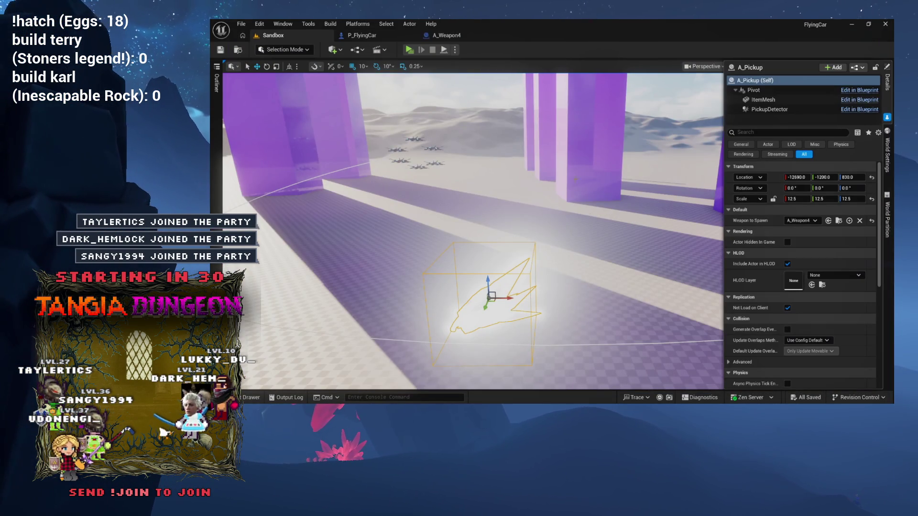
click(446, 35)
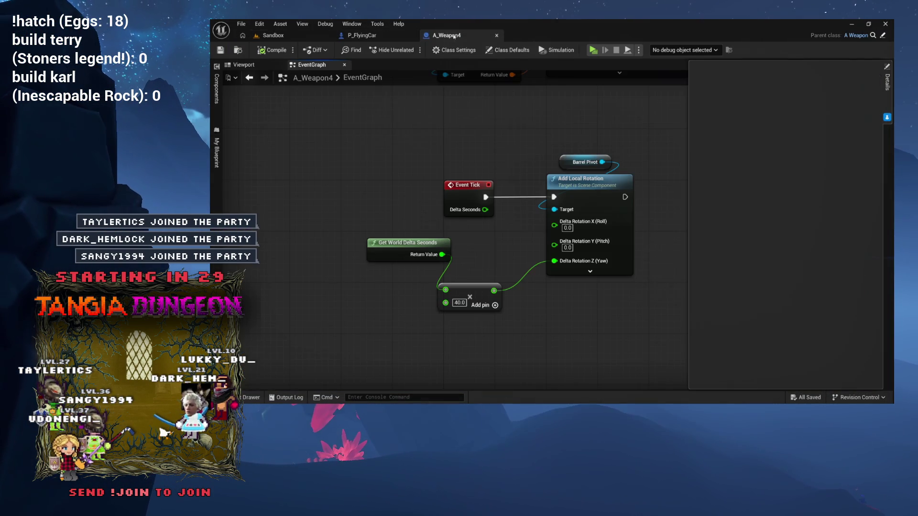
click(292, 36)
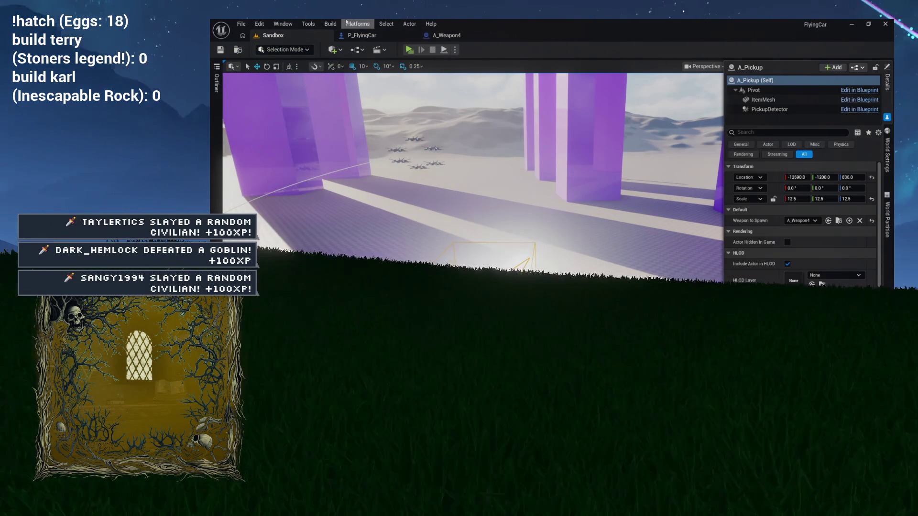
Open P_FlyingCar's Async graph and centre on TraverseSpline feeding the PathTime timeline
click(362, 35)
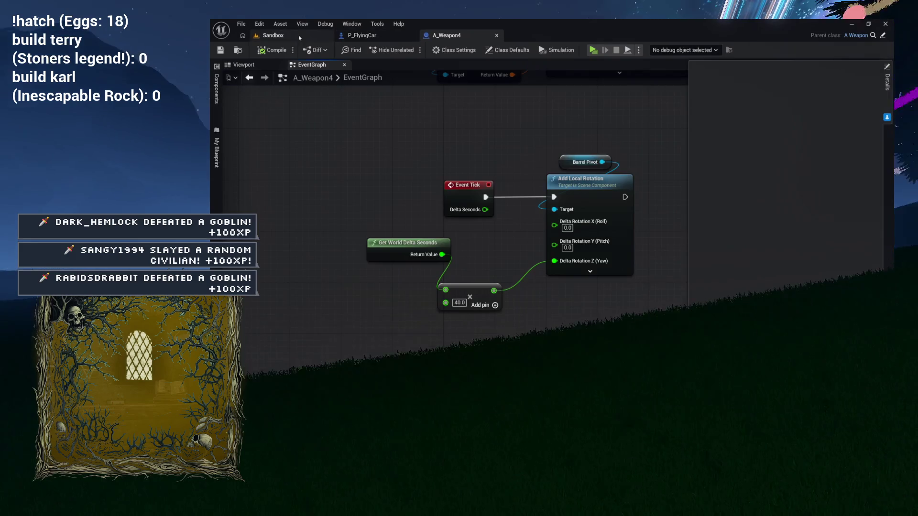
click(273, 35)
mouse_move(395, 78)
mouse_down()
mouse_move(399, 91)
mouse_move(382, 105)
mouse_move(338, 238)
mouse_move(334, 214)
mouse_up()
click(361, 35)
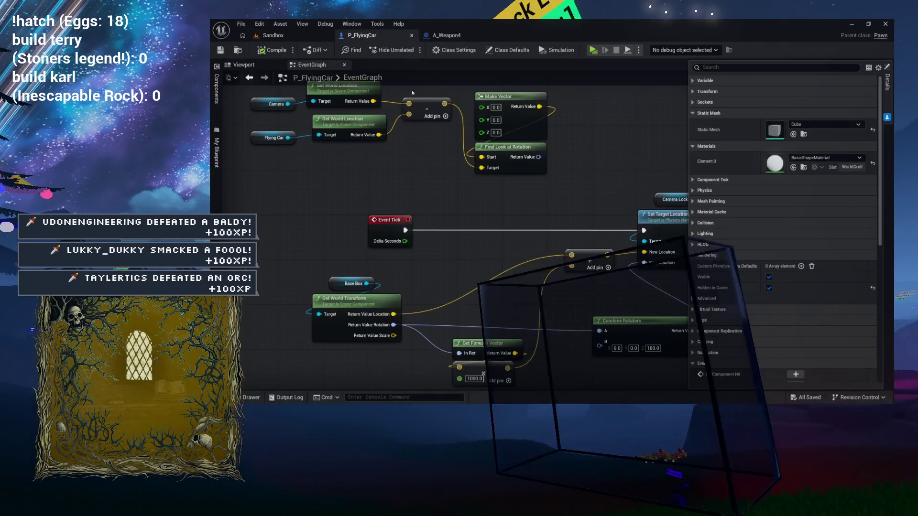
scroll(429, 168, down, 8)
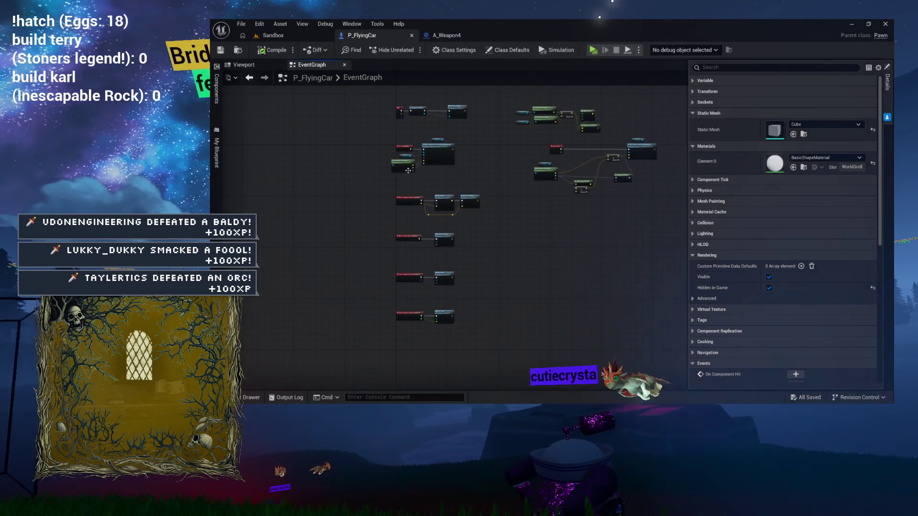
click(217, 134)
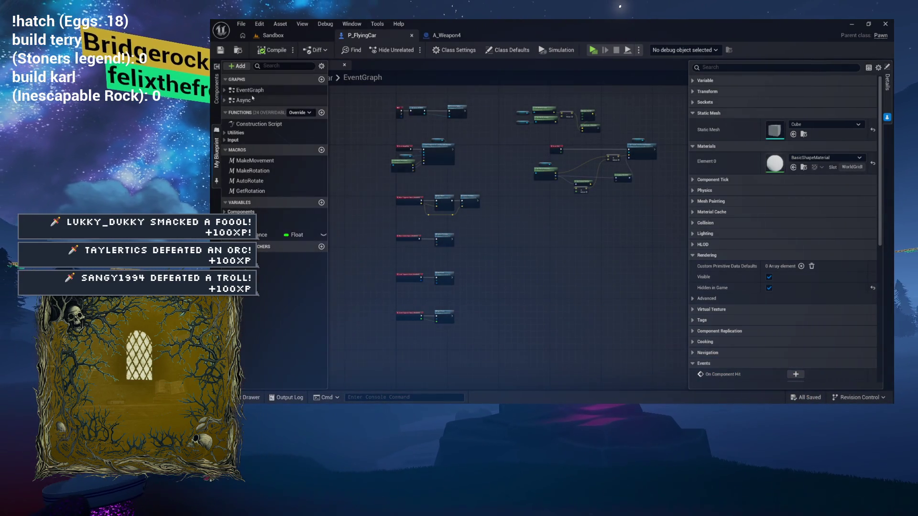
double_click(244, 100)
scroll(382, 139, up, 3)
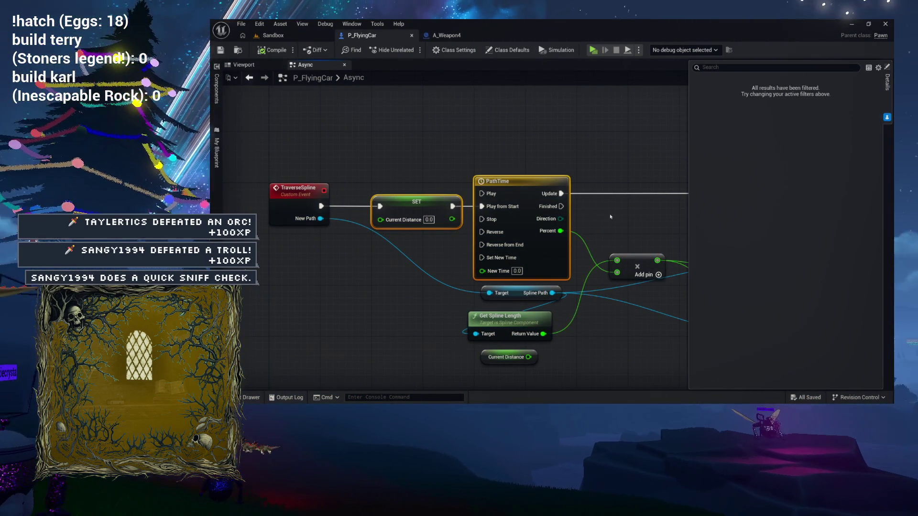
mouse_move(640, 174)
mouse_down()
mouse_move(612, 141)
mouse_move(528, 136)
mouse_up()
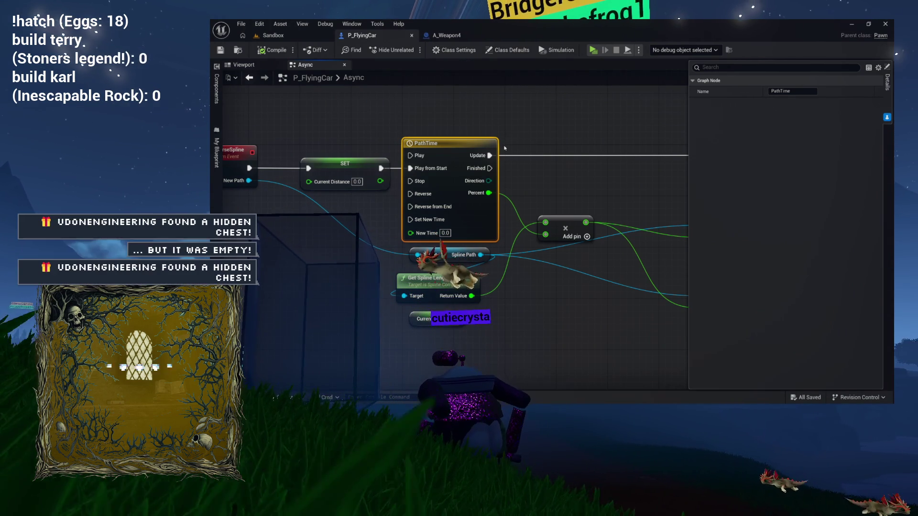
Move the SET Current Distance, Add and World Delta Seconds nodes below the PathTime timeline
drag(543, 127, 432, 127)
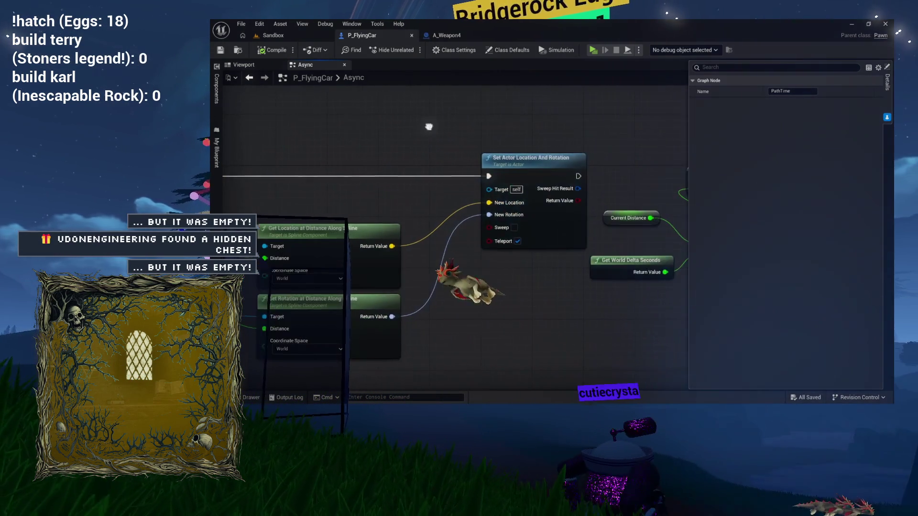
scroll(433, 127, down, 3)
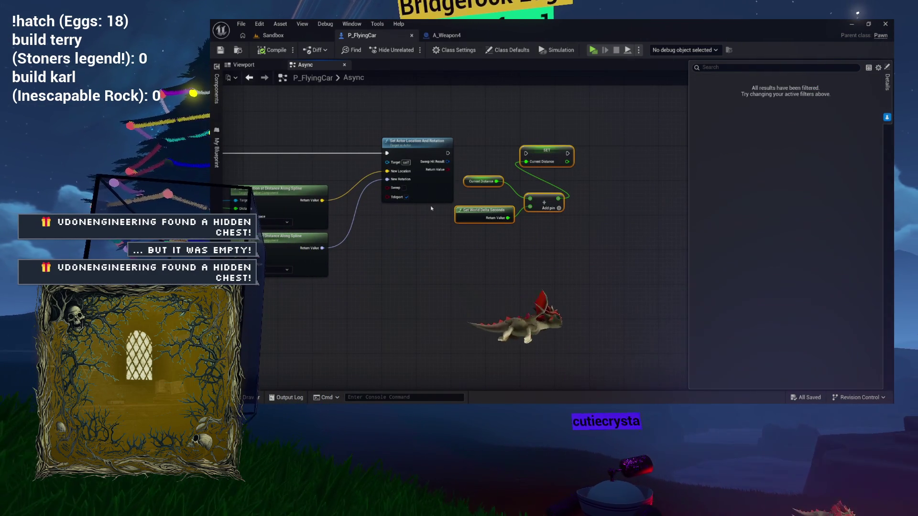
mouse_move(399, 98)
mouse_down()
mouse_move(528, 88)
mouse_move(580, 101)
mouse_move(530, 105)
mouse_move(629, 225)
mouse_up()
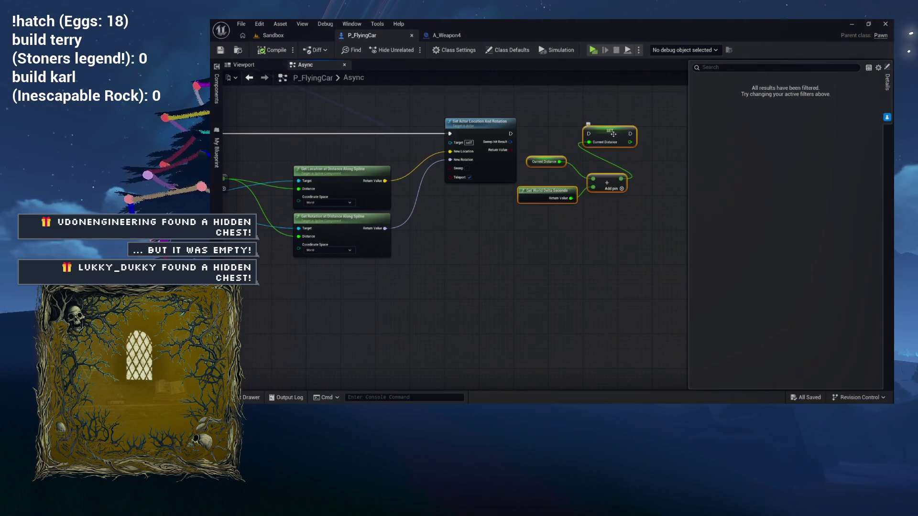
mouse_move(296, 291)
mouse_down()
mouse_move(439, 282)
mouse_move(518, 248)
mouse_move(623, 235)
mouse_up()
mouse_move(549, 231)
mouse_down()
mouse_move(594, 227)
mouse_move(498, 211)
mouse_move(487, 223)
mouse_move(524, 252)
mouse_move(443, 270)
mouse_move(403, 199)
mouse_up()
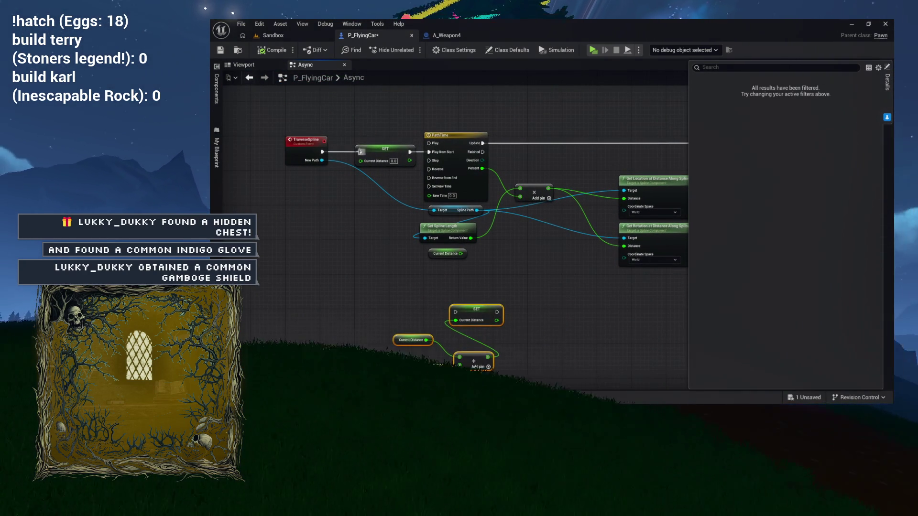
Detach SET Current Distance, wire the event straight to PathTime, and rename it SplineTimeline
mouse_move(398, 153)
mouse_down()
mouse_move(372, 252)
mouse_move(351, 287)
mouse_move(360, 285)
mouse_up()
drag(319, 155, 389, 155)
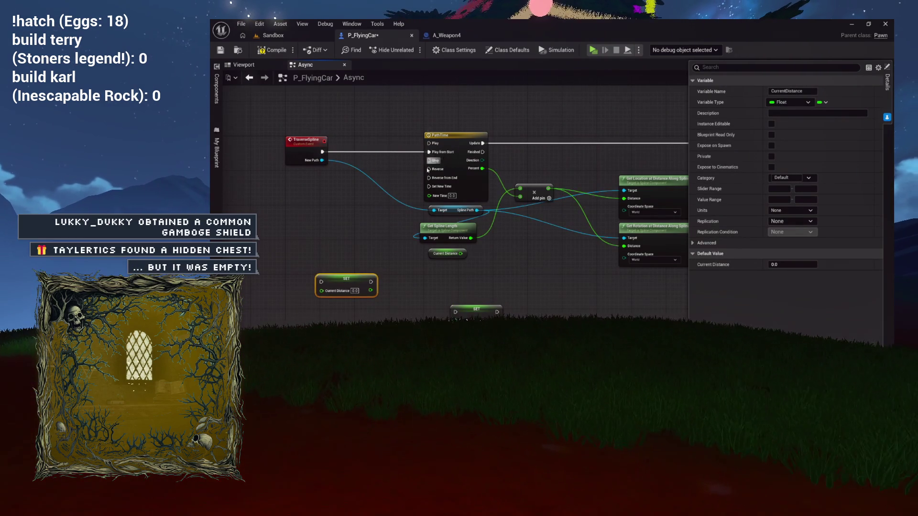
scroll(407, 165, down, 5)
click(373, 161)
scroll(375, 162, up, 5)
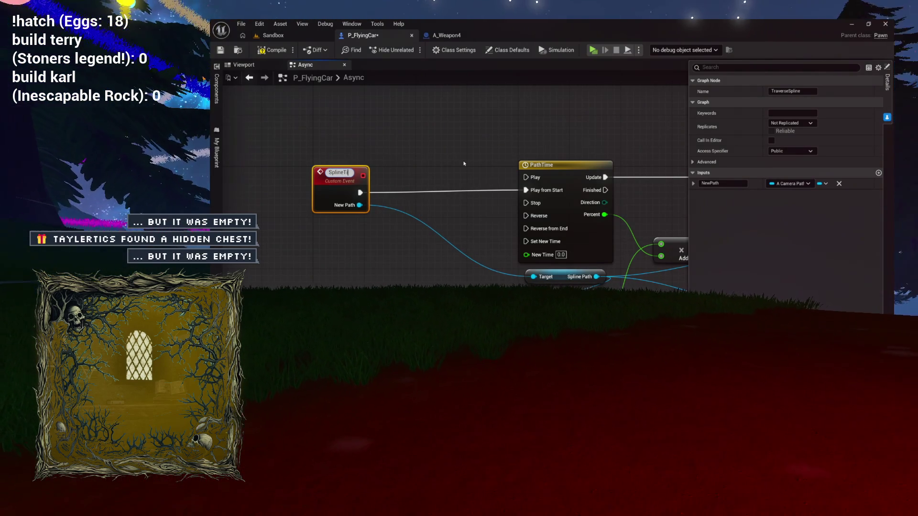
Marquee-select the loose Current Distance increment nodes below the timeline
scroll(446, 247, down, 2)
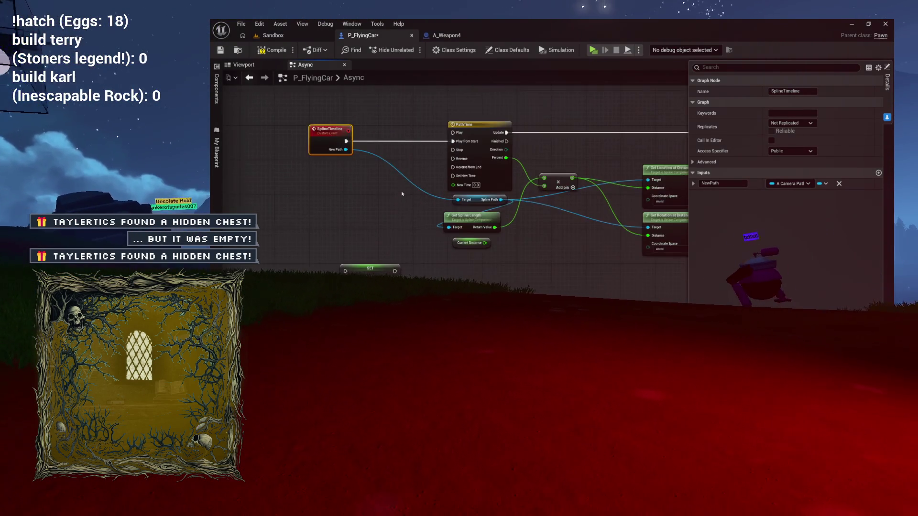
mouse_move(332, 311)
mouse_down()
mouse_move(478, 158)
mouse_move(509, 141)
mouse_up()
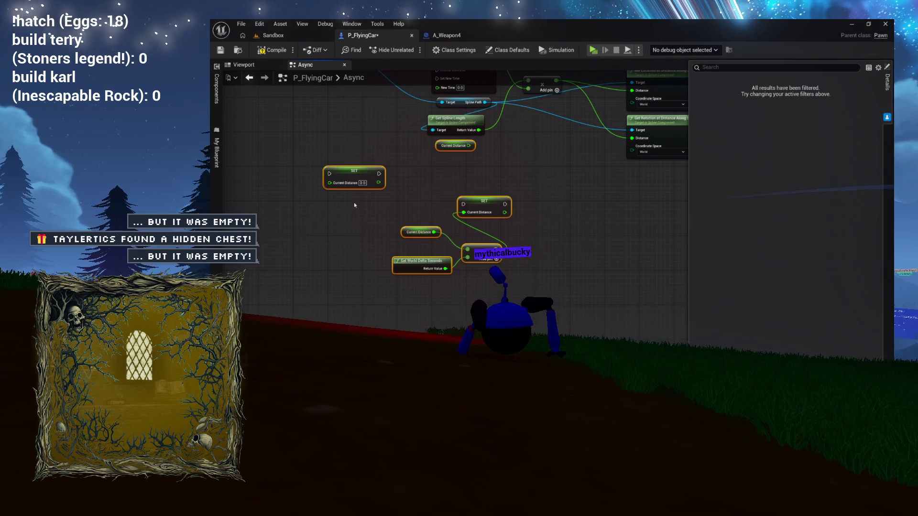
scroll(377, 181, down, 5)
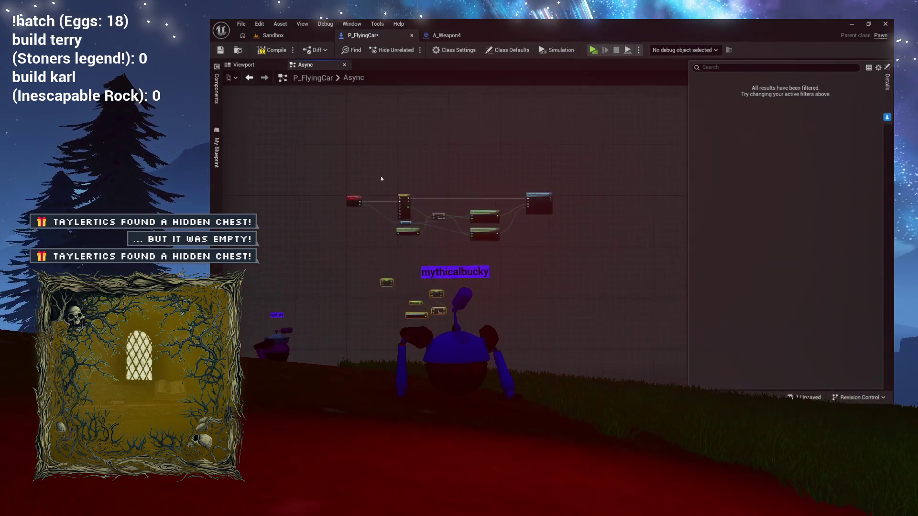
scroll(381, 179, up, 3)
scroll(328, 172, down, 3)
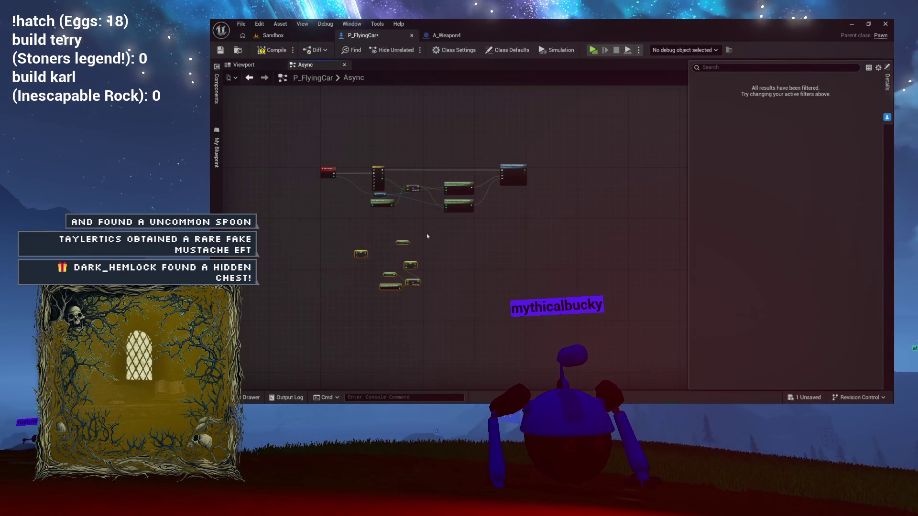
scroll(429, 234, up, 4)
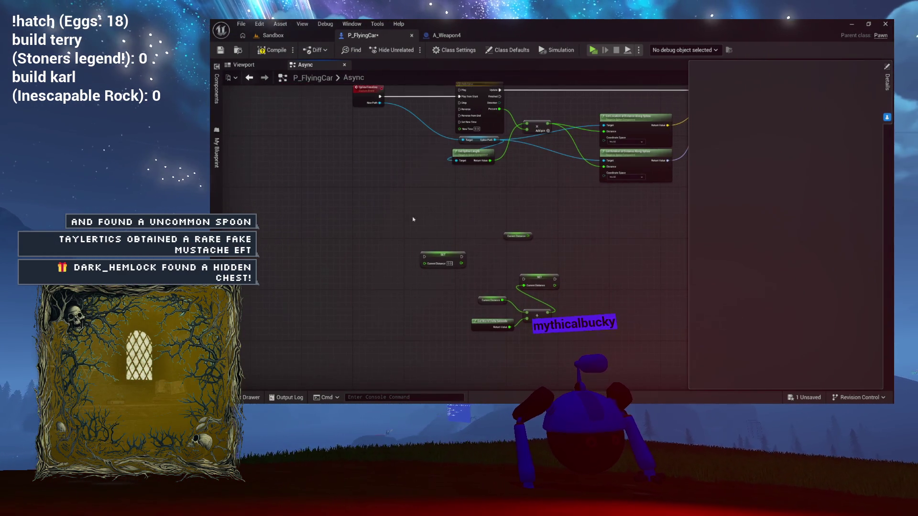
drag(395, 190, 482, 259)
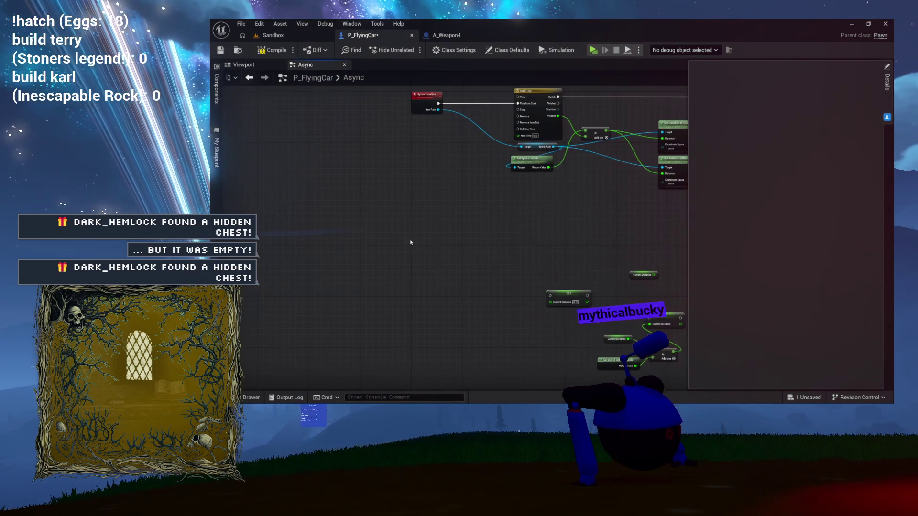
Add a Custom Event node in the Async graph and name it StartSplineTravel
right_click(416, 248)
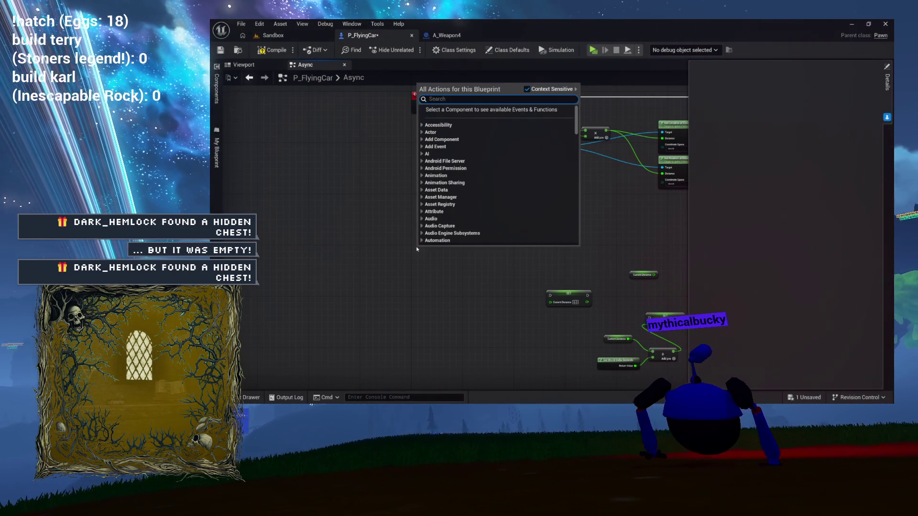
text(cust)
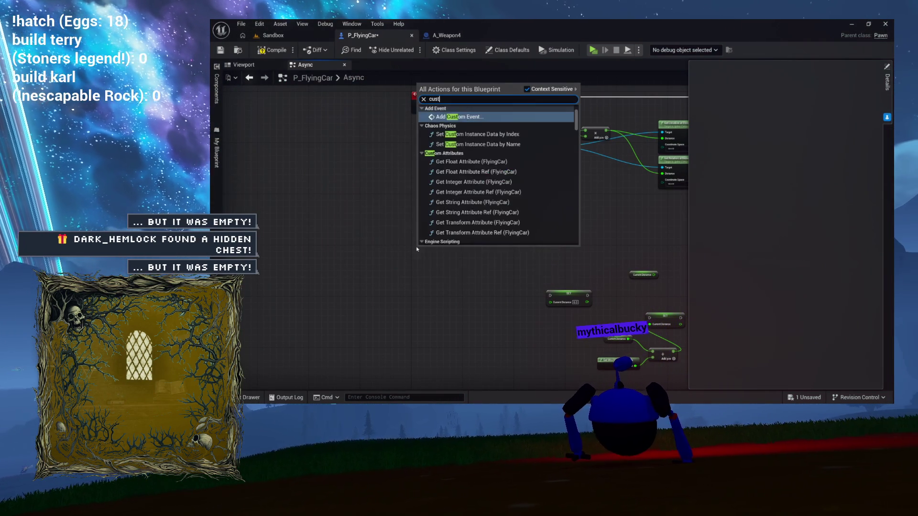
text(om)
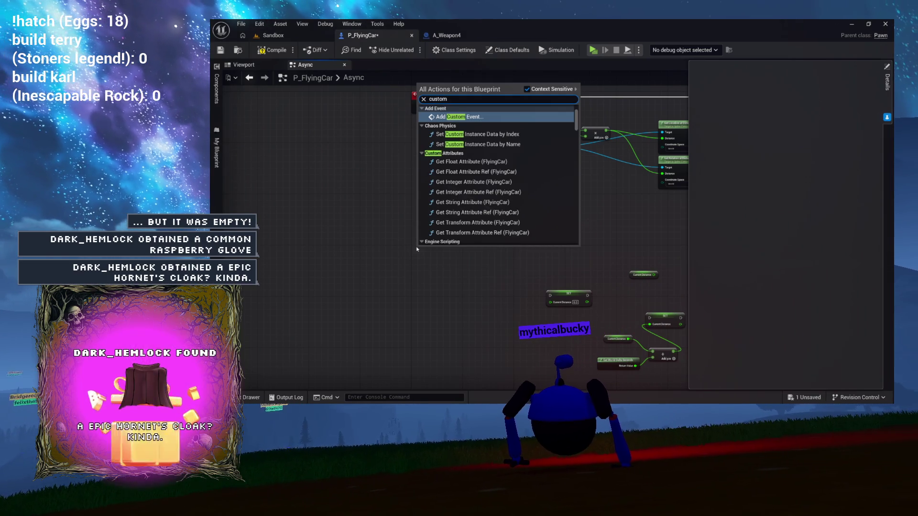
key(Return)
scroll(465, 261, up, 3)
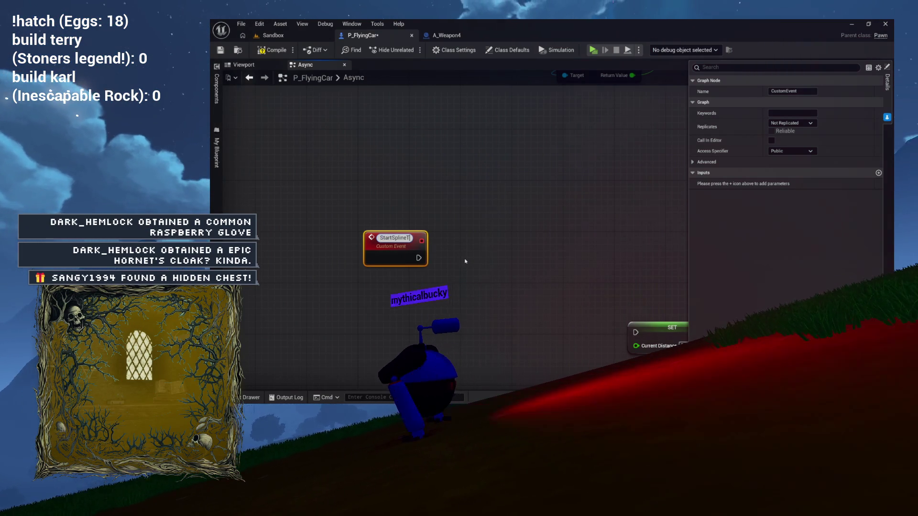
text(ravel)
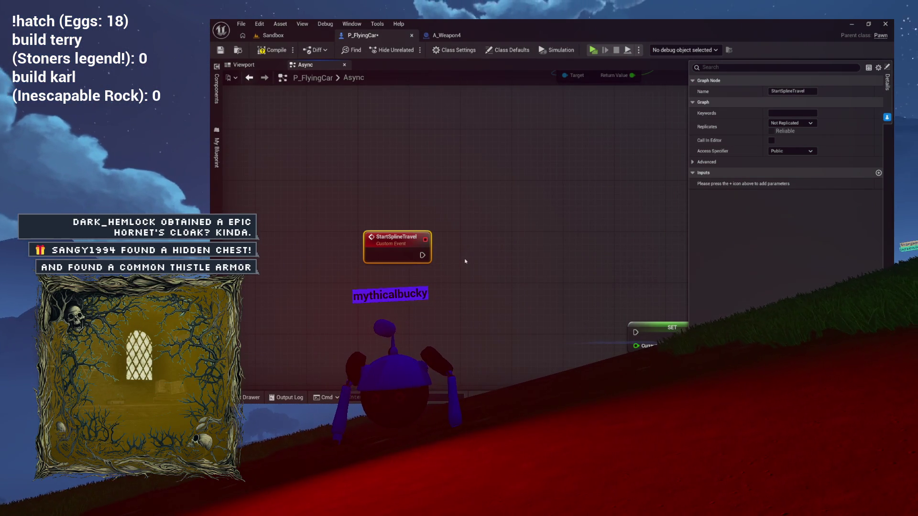
mouse_move(433, 242)
mouse_down()
mouse_move(418, 207)
mouse_move(407, 329)
mouse_move(379, 175)
mouse_up()
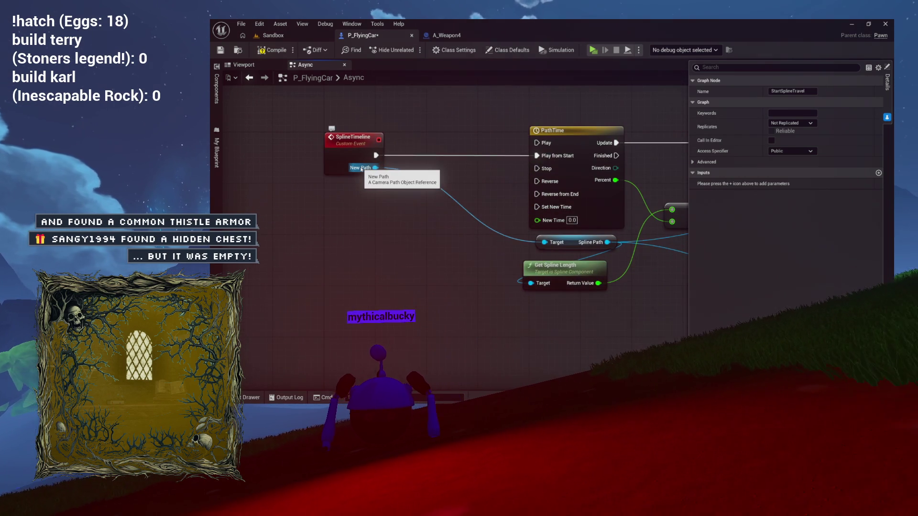
Give StartSplineTravel a NewPath Camera Path object input and place SET Current Distance beside it
key(Home)
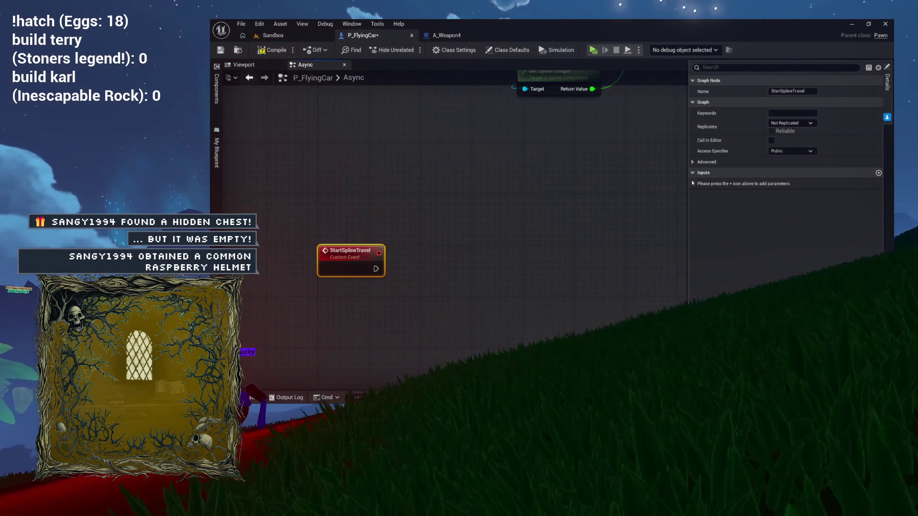
click(878, 172)
click(789, 184)
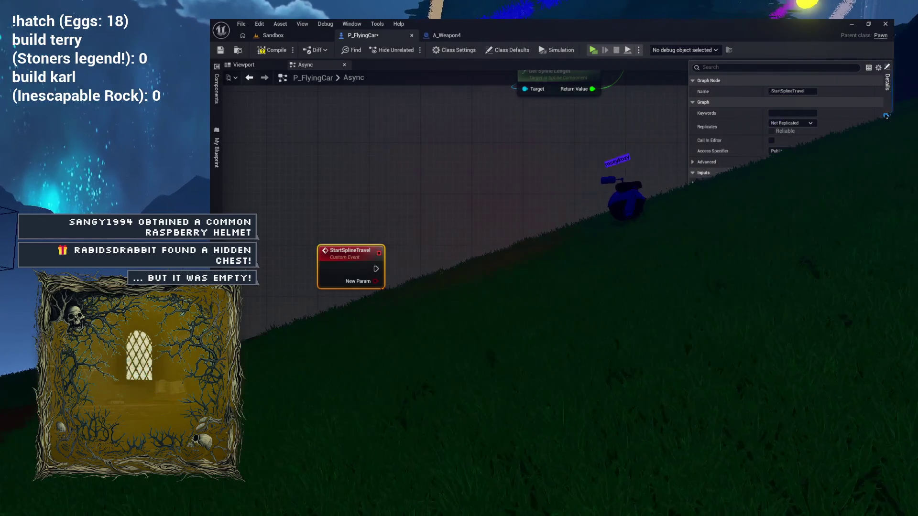
text(NewPath)
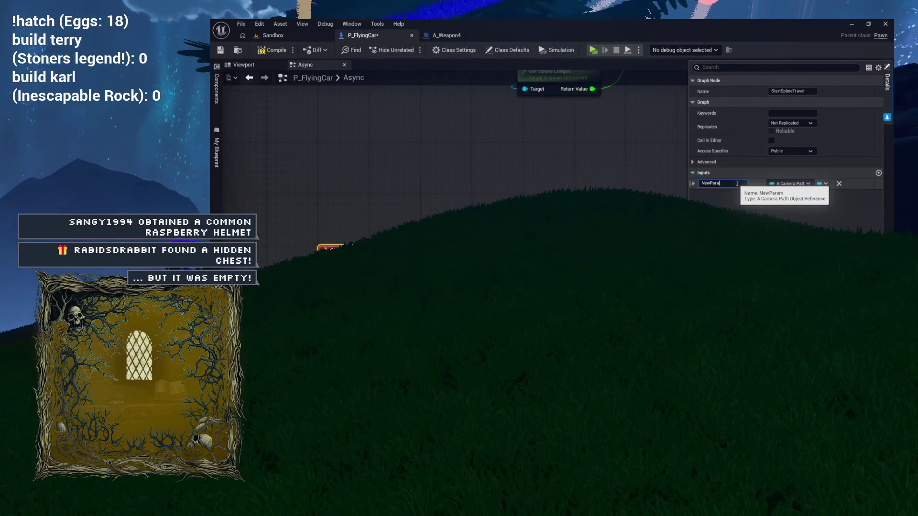
click(353, 220)
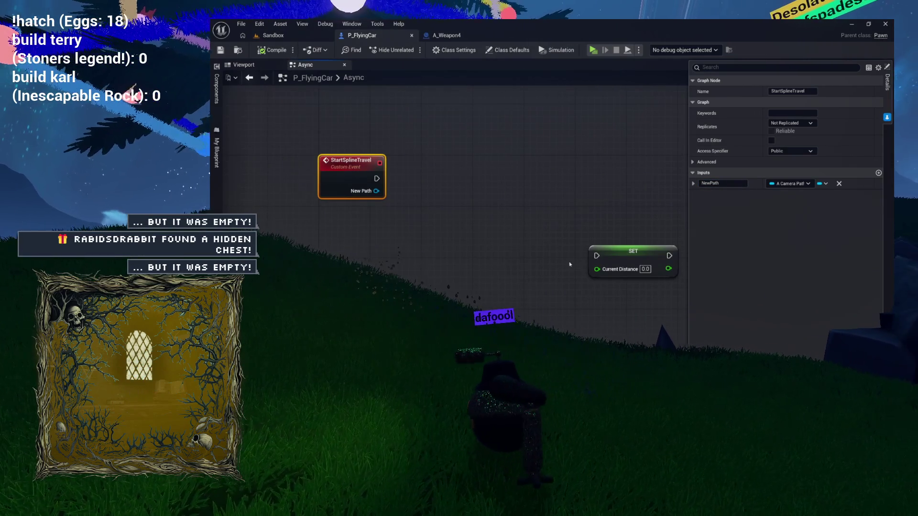
mouse_move(638, 256)
mouse_down()
mouse_move(488, 175)
mouse_move(466, 177)
mouse_up()
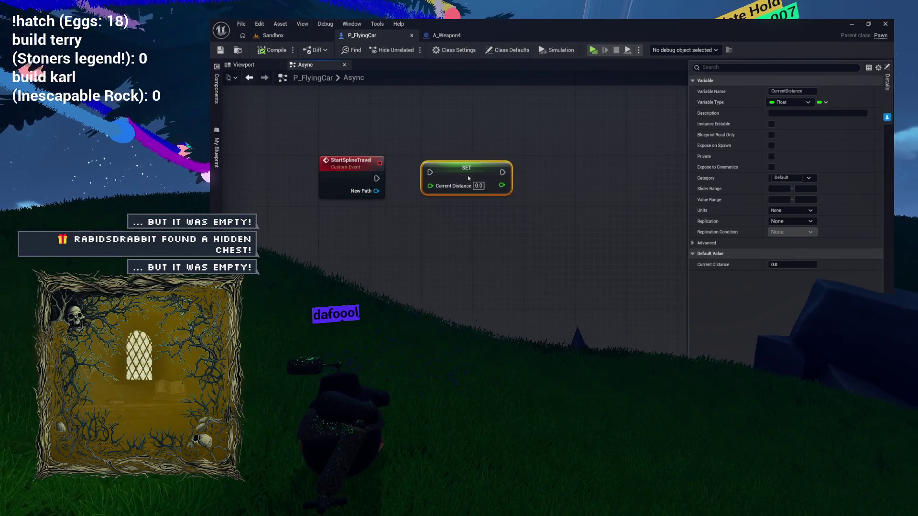
Wire StartSplineTravel into SET Current Distance and add a Set Timer by Event after it
drag(376, 178, 430, 179)
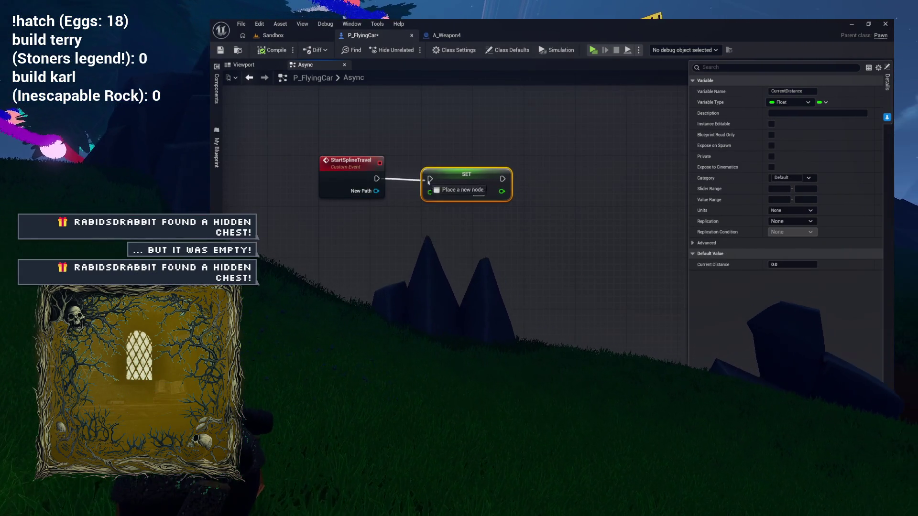
mouse_move(396, 209)
mouse_down()
mouse_move(305, 202)
mouse_move(288, 215)
mouse_up()
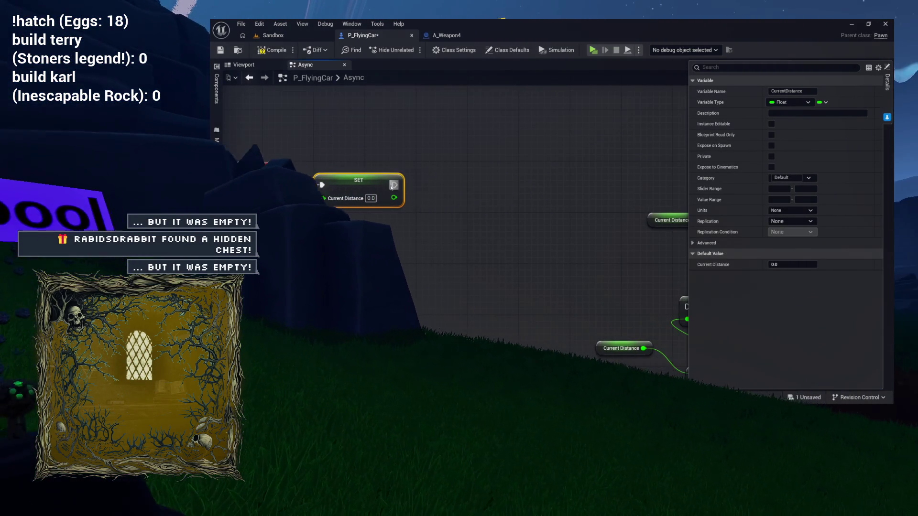
drag(394, 185, 453, 180)
text(set tim)
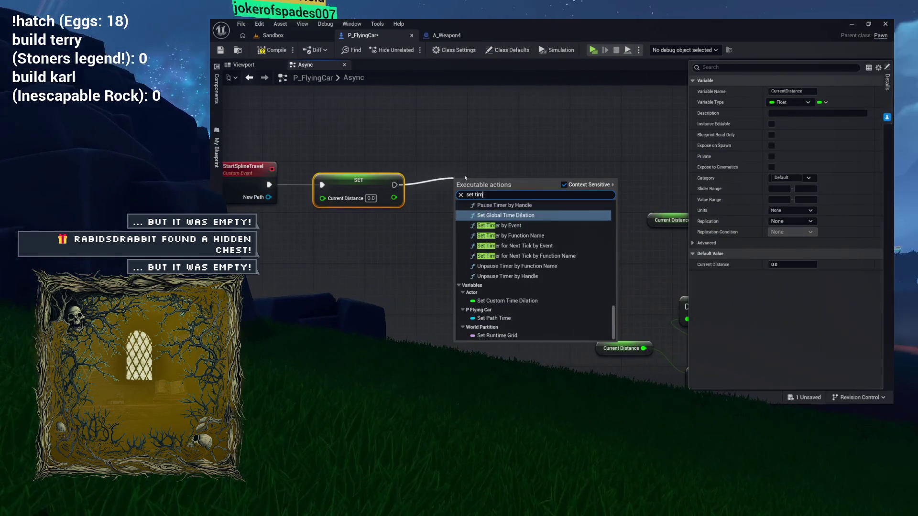
text(er by event)
key(Return)
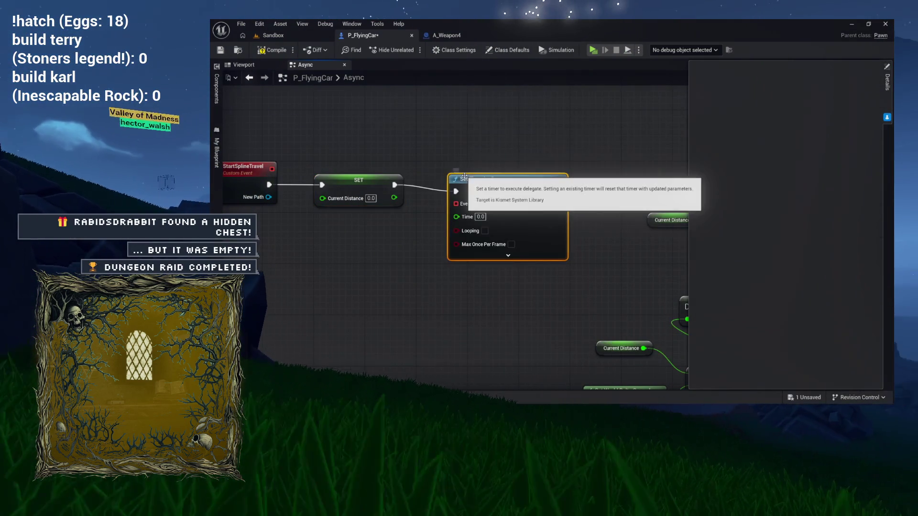
Set the timer's Time to 0.01 with Looping and Max Once Per Frame enabled
drag(476, 187, 495, 182)
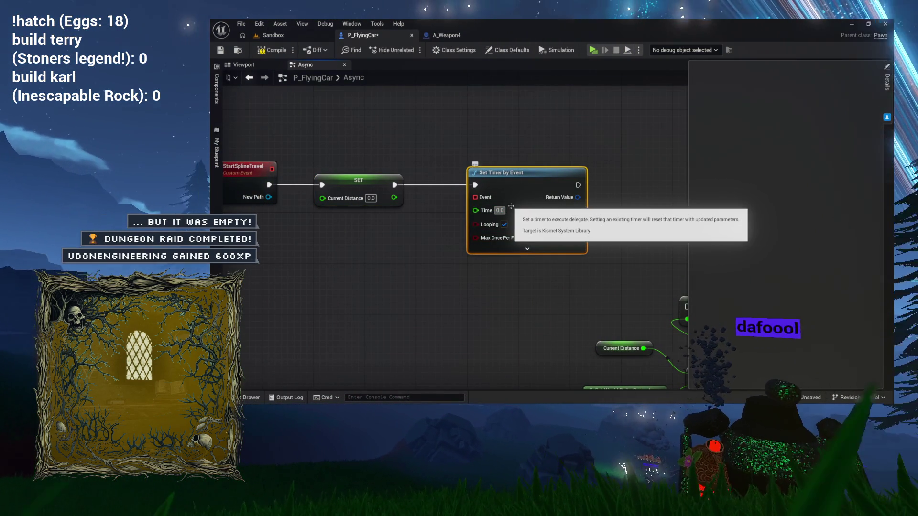
text(1)
click(503, 211)
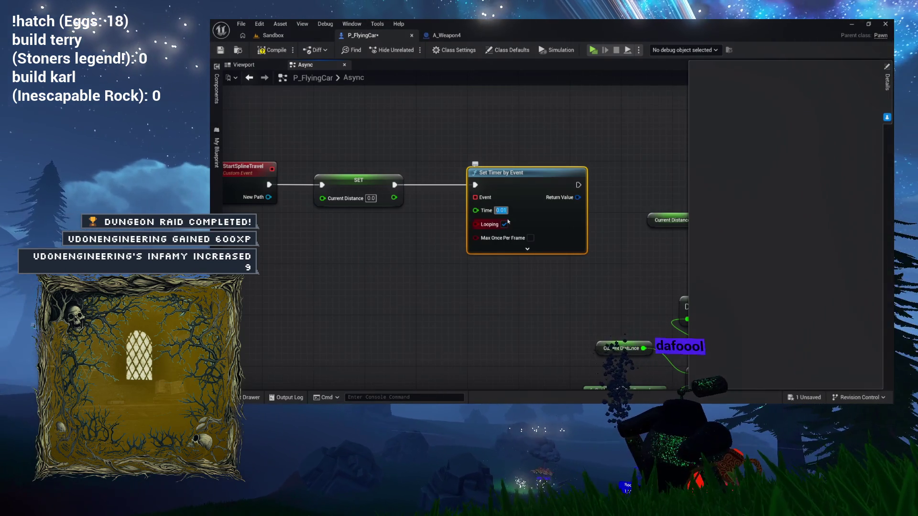
click(530, 238)
click(527, 248)
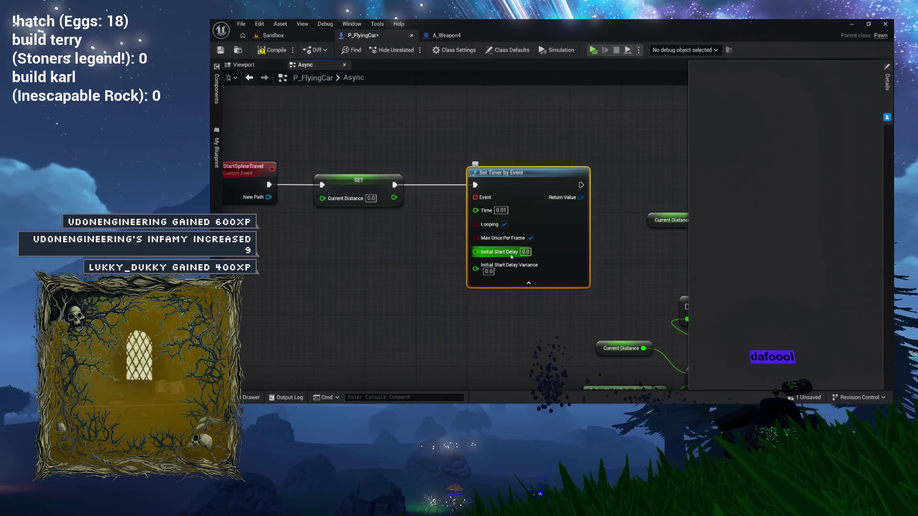
click(517, 285)
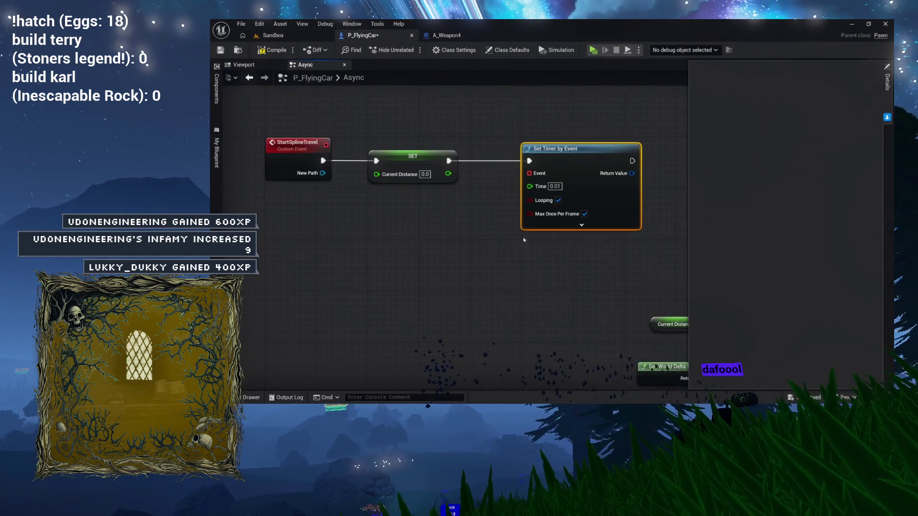
Promote the Set Timer by Event return value to a Timer Handle variable named SplineTimer
scroll(495, 211, down, 3)
drag(505, 207, 276, 265)
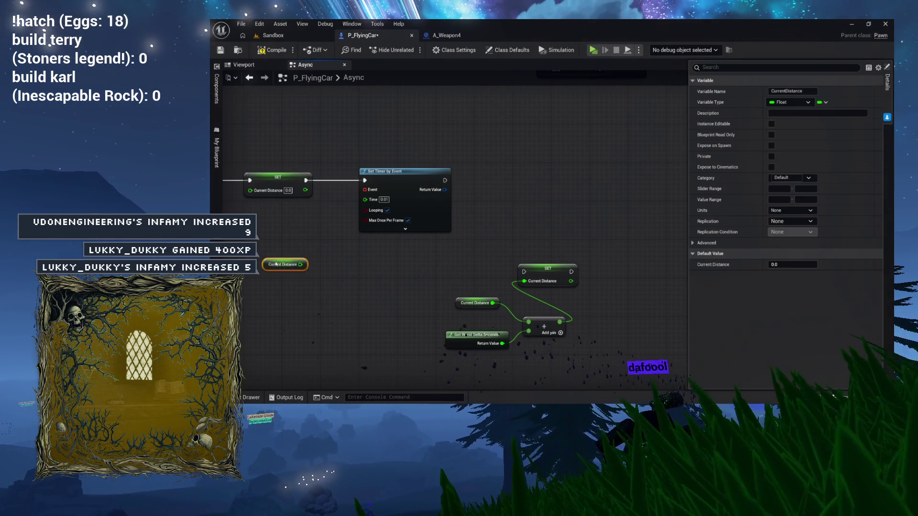
drag(445, 189, 484, 177)
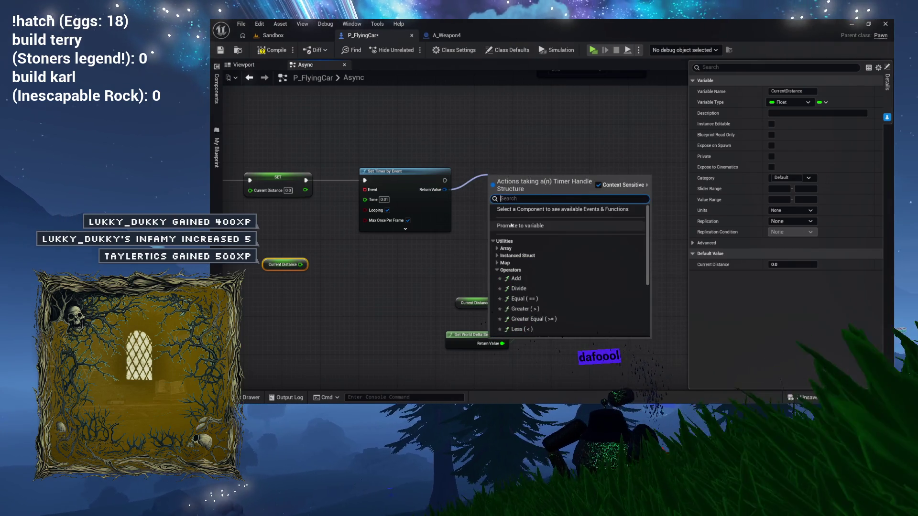
click(510, 225)
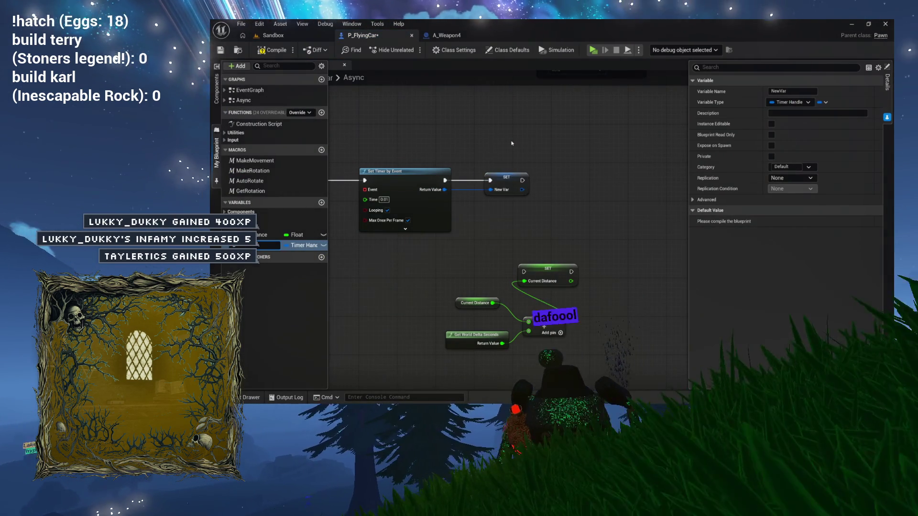
key(Return)
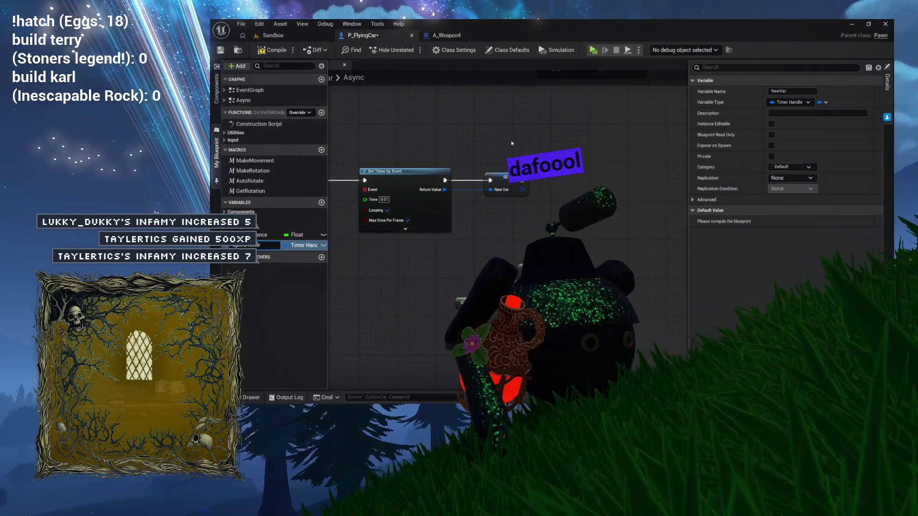
click(508, 179)
mouse_move(502, 179)
mouse_down()
mouse_move(616, 181)
mouse_move(727, 202)
mouse_move(812, 157)
mouse_move(789, 210)
mouse_up()
mouse_move(502, 276)
mouse_down()
mouse_move(495, 203)
mouse_move(481, 279)
mouse_up()
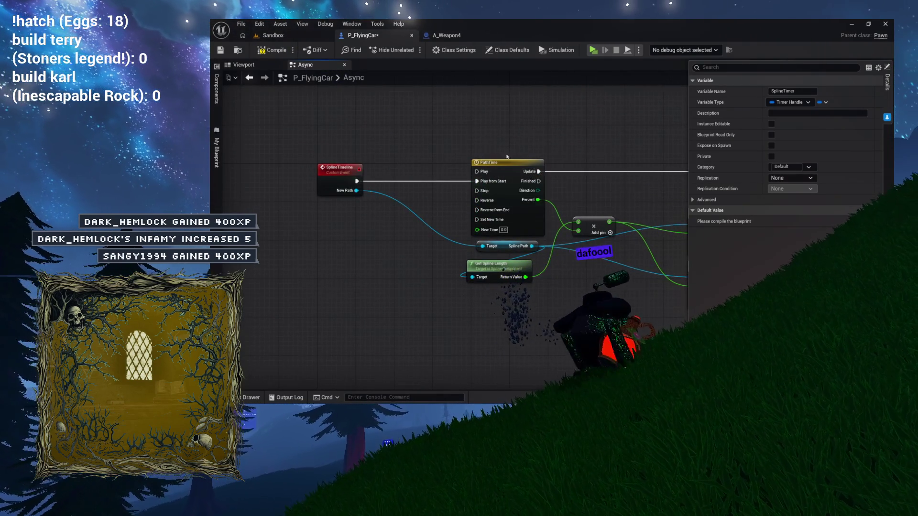
Bind a new custom event named StepDownSpline to the timer's Event pin and move it below
scroll(505, 157, up, 4)
scroll(504, 156, down, 8)
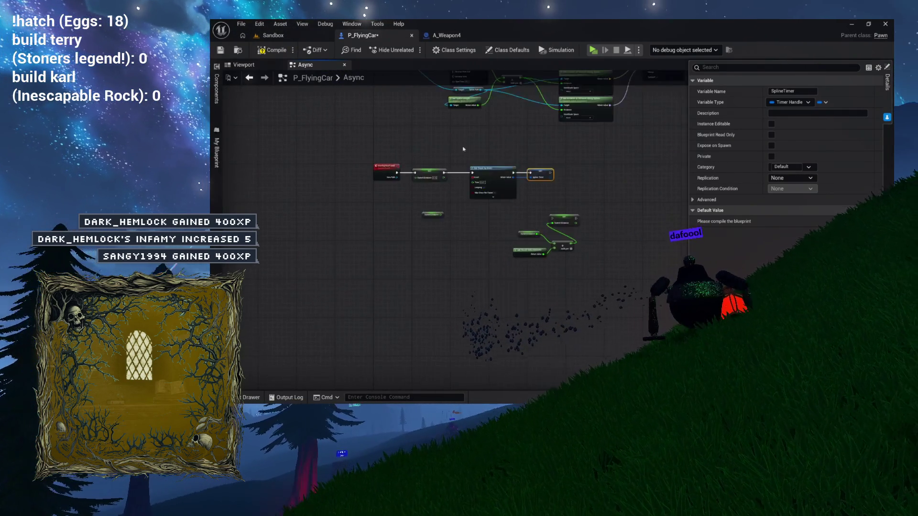
scroll(463, 150, up, 5)
mouse_move(470, 257)
mouse_down()
mouse_move(363, 247)
mouse_move(437, 219)
mouse_move(472, 191)
mouse_move(473, 179)
mouse_up()
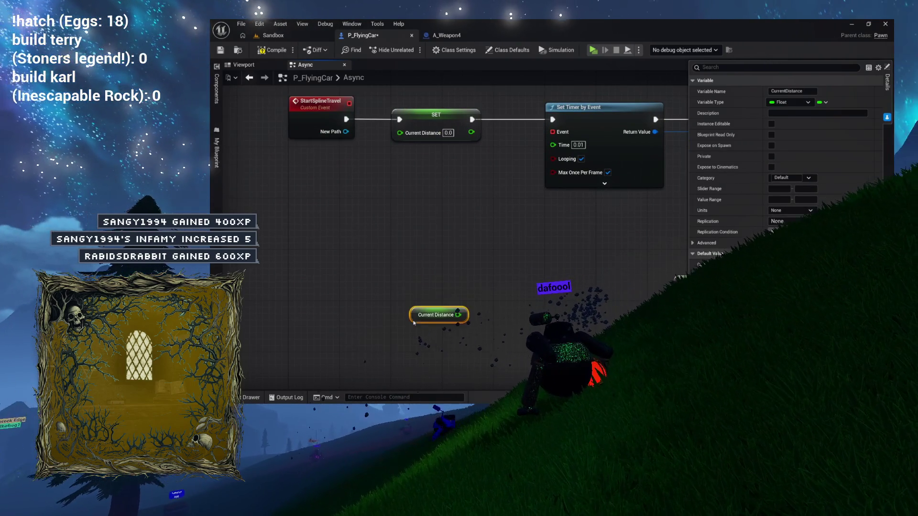
drag(552, 132, 397, 206)
text(Custom)
key(Return)
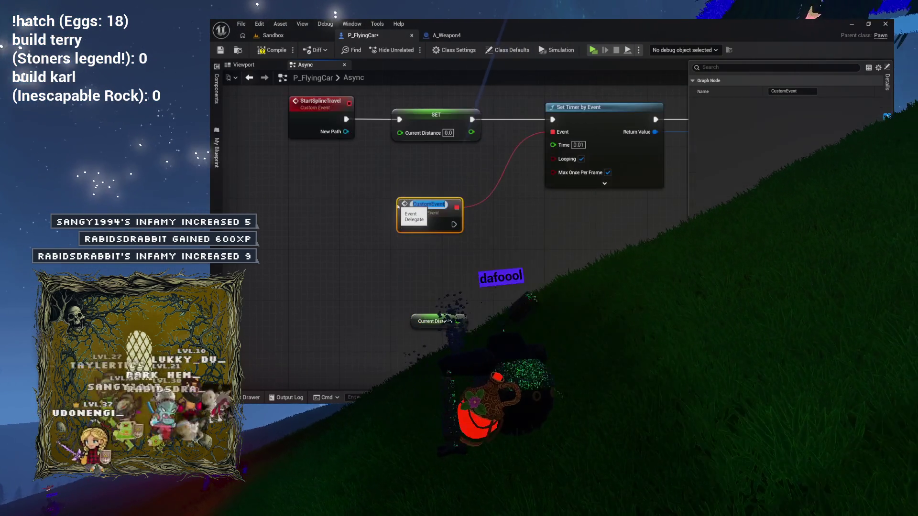
text(S)
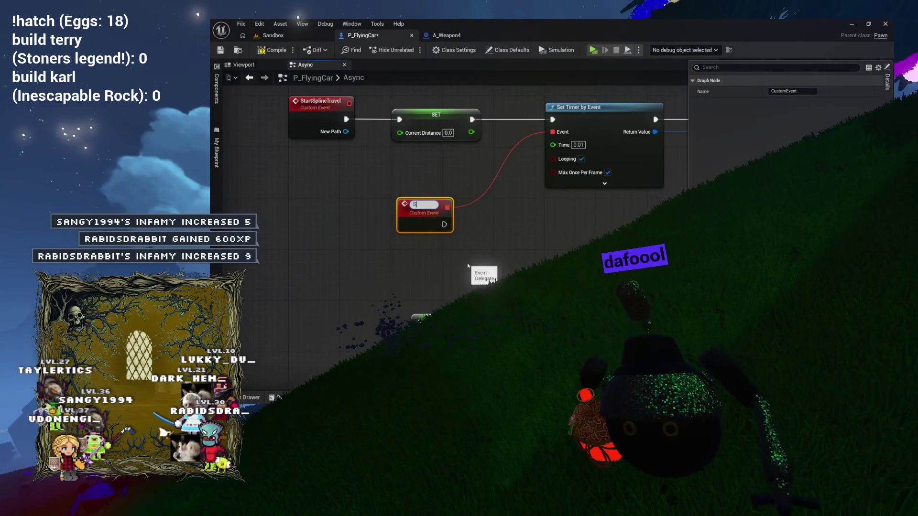
text(tepDownSpline)
key(Return)
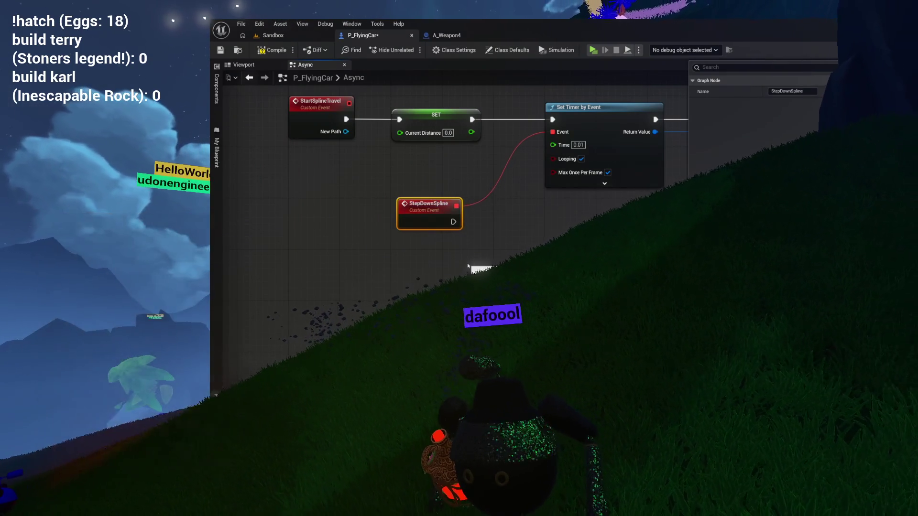
mouse_move(423, 213)
mouse_down()
mouse_move(365, 224)
mouse_move(315, 209)
mouse_up()
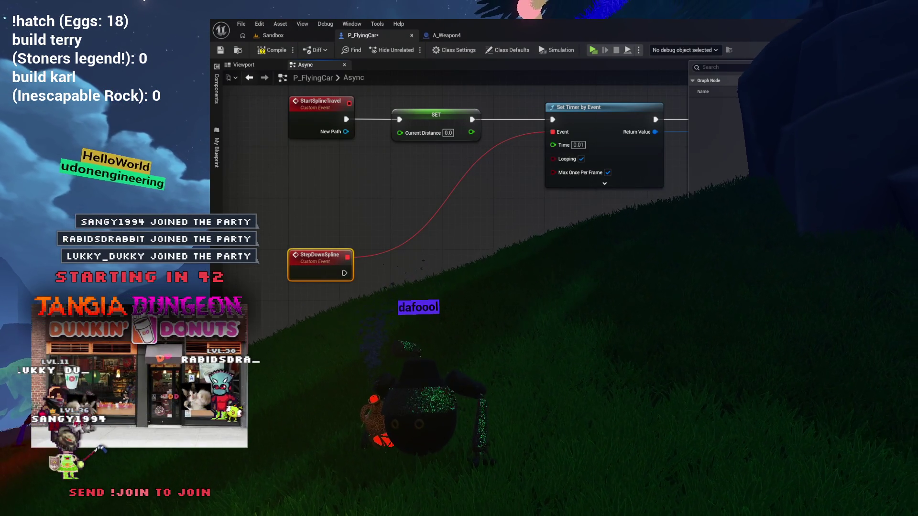
drag(420, 299, 339, 235)
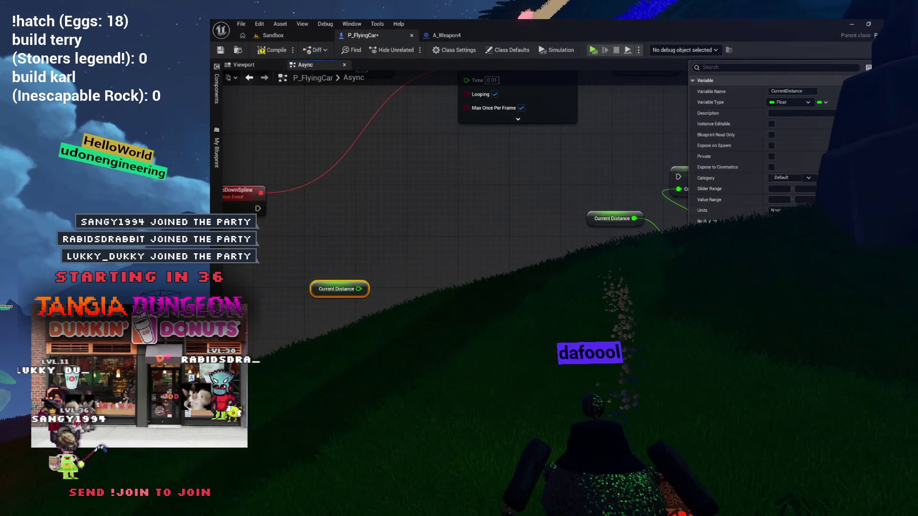
Select the nodes that add delta time to Current Distance
click(307, 231)
scroll(307, 232, down, 3)
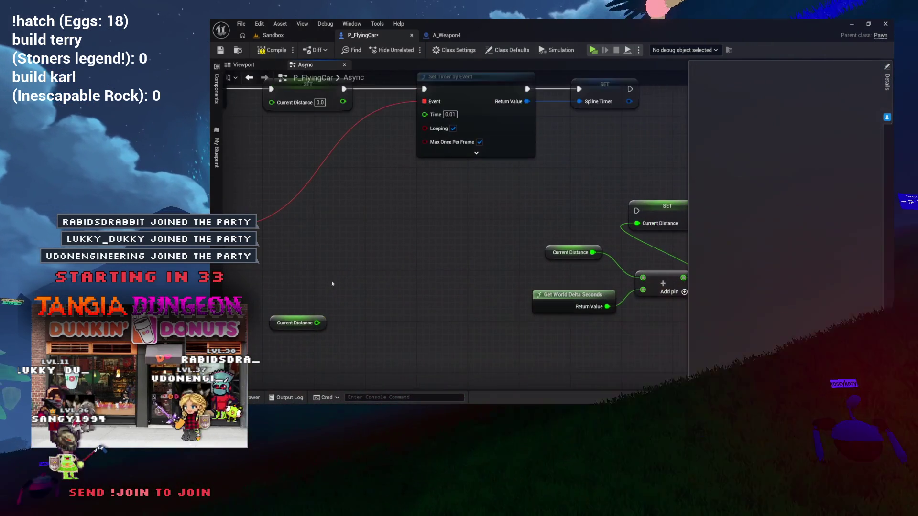
mouse_move(449, 172)
mouse_down()
mouse_move(596, 254)
mouse_move(574, 286)
mouse_up()
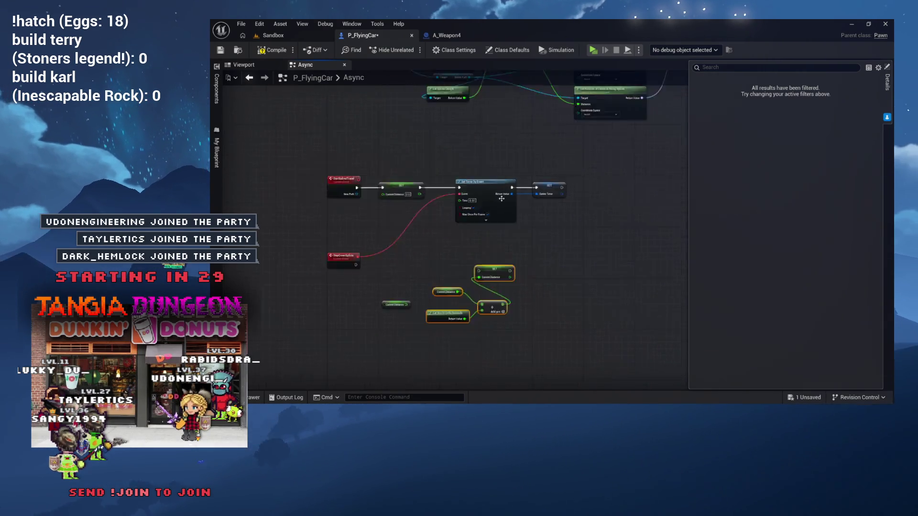
scroll(426, 254, down, 3)
scroll(479, 206, up, 3)
Select the spline location, rotation and Set Actor nodes and move them into place
drag(479, 207, 606, 195)
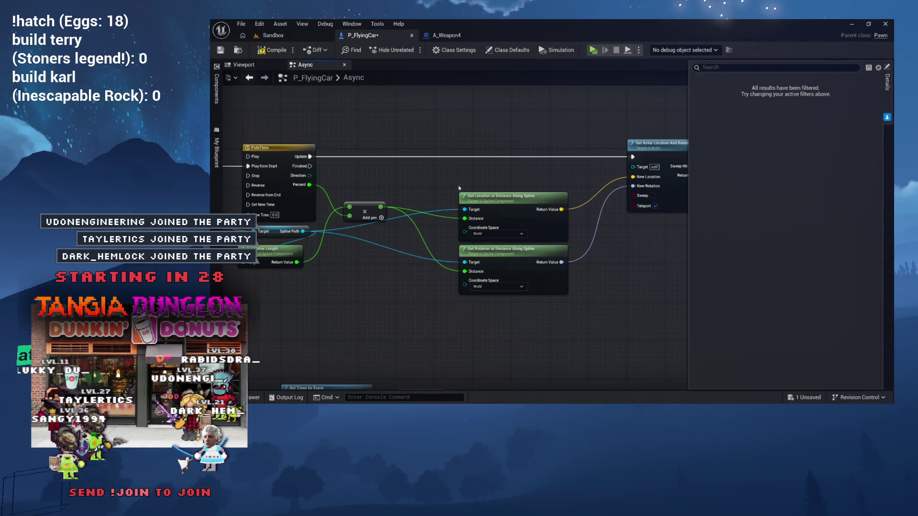
drag(459, 188, 406, 188)
mouse_move(454, 125)
mouse_down()
mouse_move(516, 135)
mouse_move(653, 260)
mouse_move(639, 293)
mouse_up()
scroll(588, 211, down, 5)
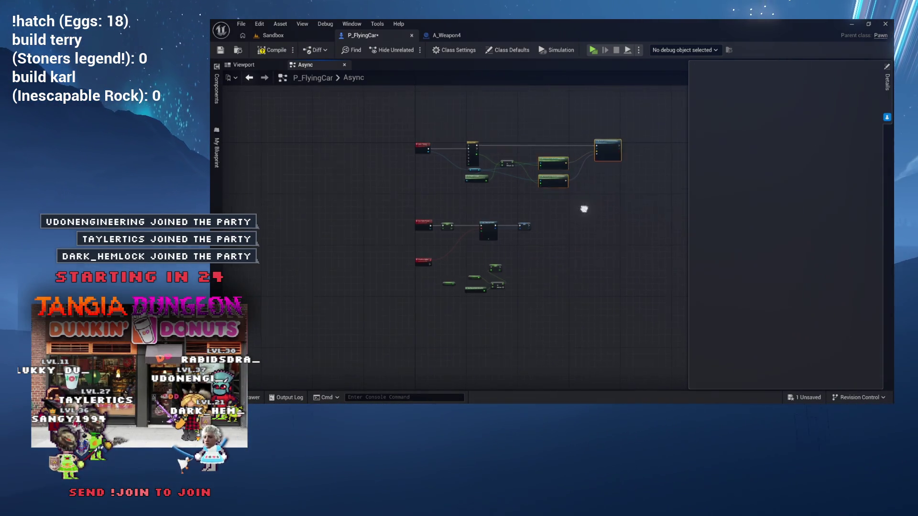
scroll(628, 244, up, 5)
mouse_move(543, 179)
mouse_down()
mouse_move(563, 199)
mouse_move(528, 178)
mouse_move(587, 164)
mouse_move(502, 137)
mouse_move(502, 153)
mouse_move(426, 149)
mouse_up()
mouse_move(536, 152)
mouse_down()
mouse_move(383, 313)
mouse_move(361, 292)
mouse_move(449, 296)
mouse_move(487, 240)
mouse_move(450, 269)
mouse_up()
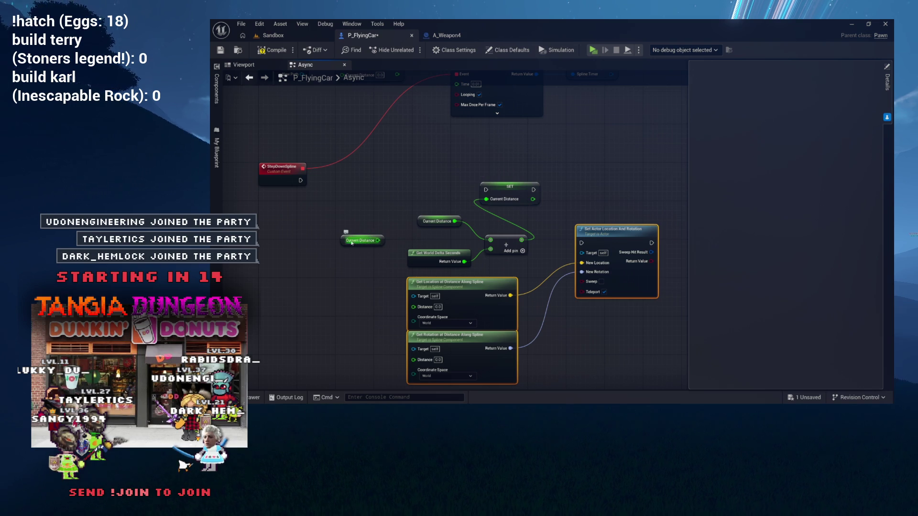
Connect StepDownSpline to SET Current Distance and move the distance-update nodes beside it
drag(353, 242, 536, 211)
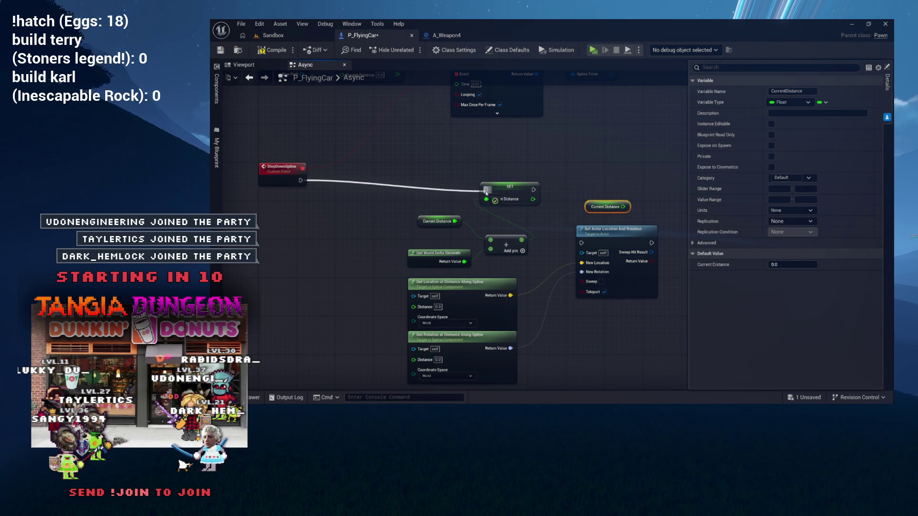
drag(506, 253, 507, 253)
mouse_move(517, 192)
mouse_down()
mouse_move(467, 178)
mouse_move(377, 177)
mouse_up()
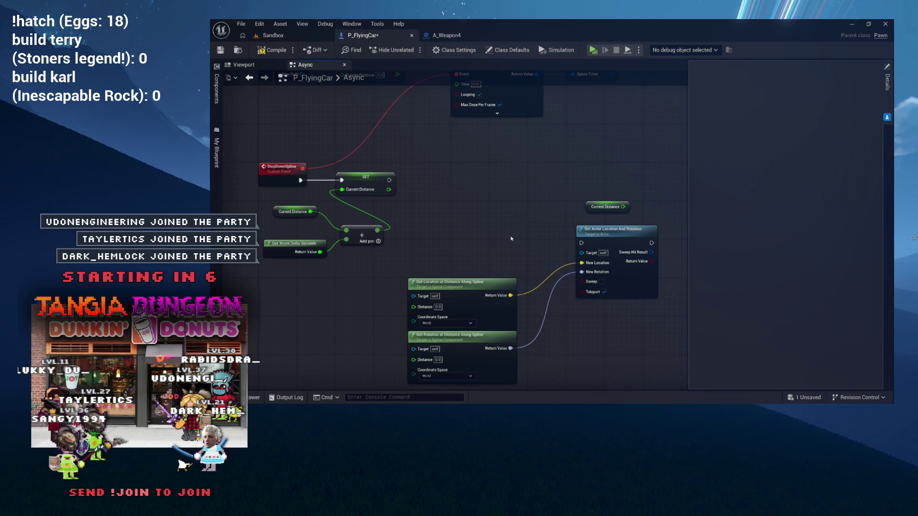
drag(482, 208, 465, 154)
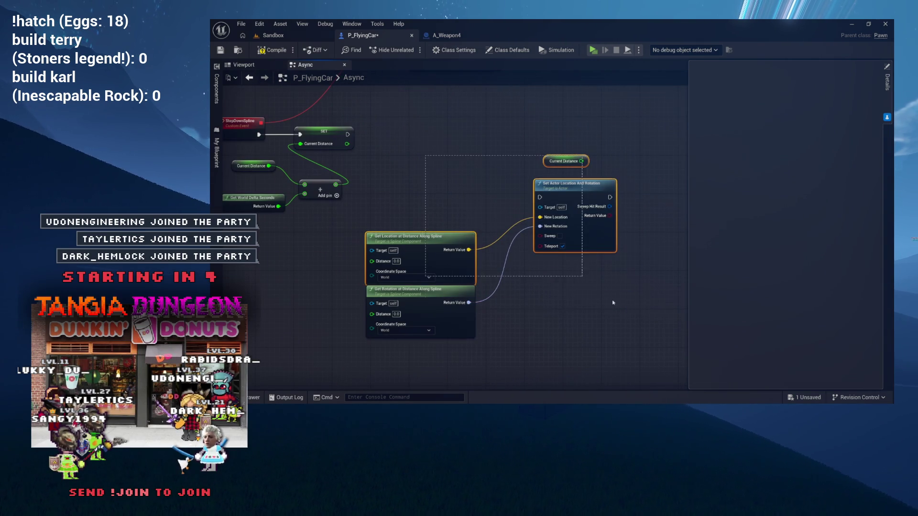
drag(503, 218, 562, 200)
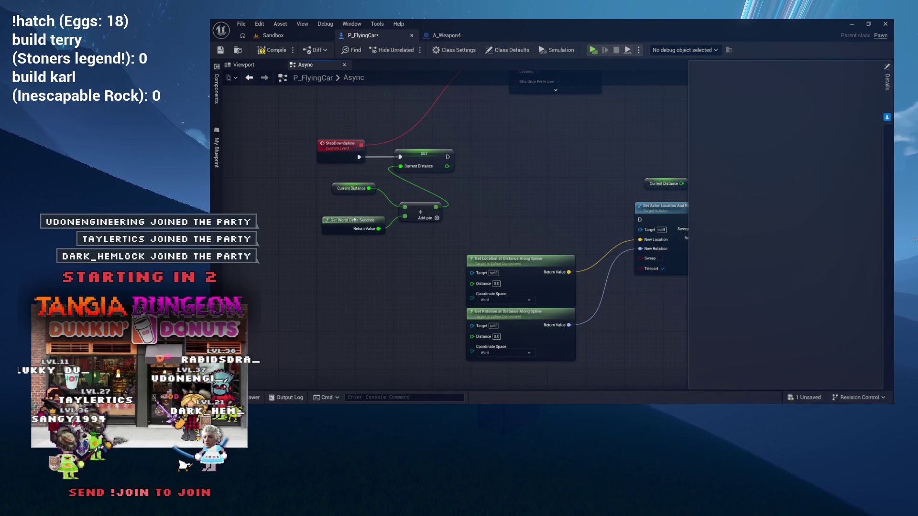
drag(502, 197, 381, 196)
Run Set Actor Location And Rotation after SET and regroup the three spline nodes up-right
mouse_move(327, 157)
mouse_down()
mouse_move(455, 211)
mouse_move(518, 218)
mouse_up()
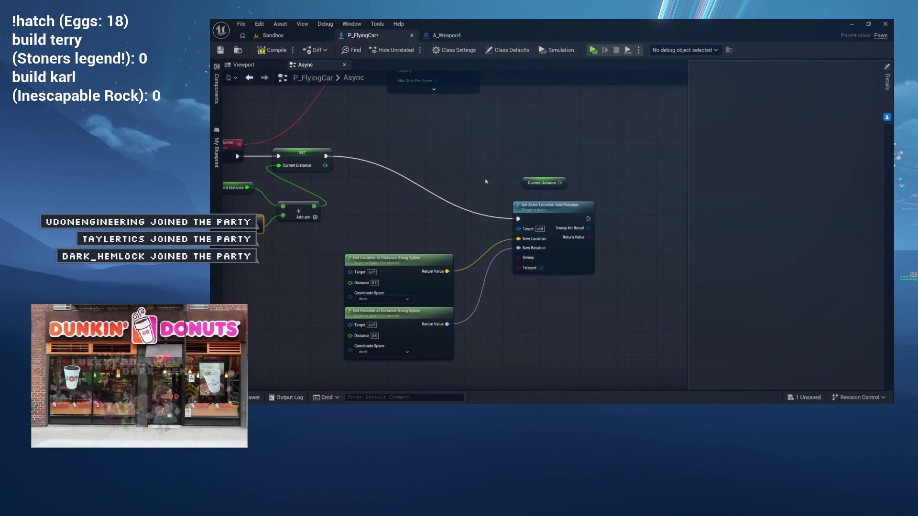
mouse_move(540, 182)
mouse_down()
mouse_move(399, 185)
mouse_move(276, 284)
mouse_up()
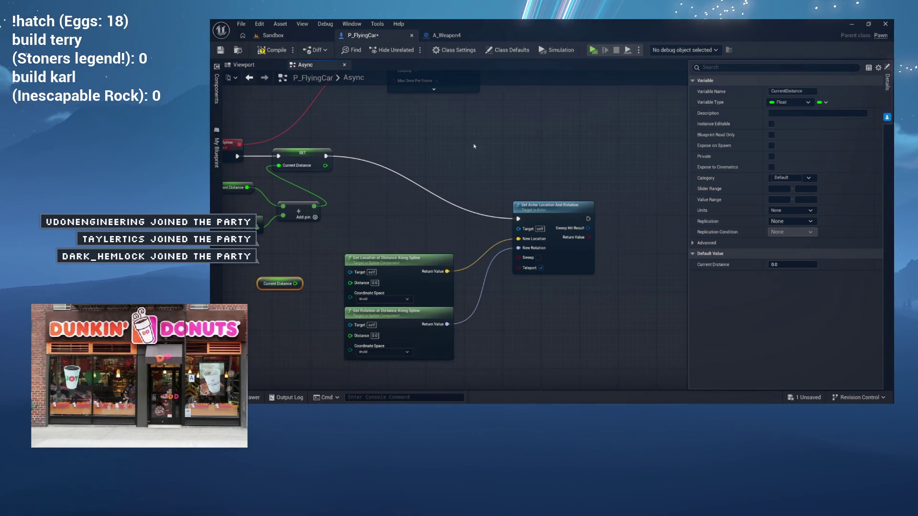
drag(497, 259, 497, 260)
mouse_move(561, 136)
mouse_down()
mouse_move(507, 249)
mouse_move(419, 356)
mouse_up()
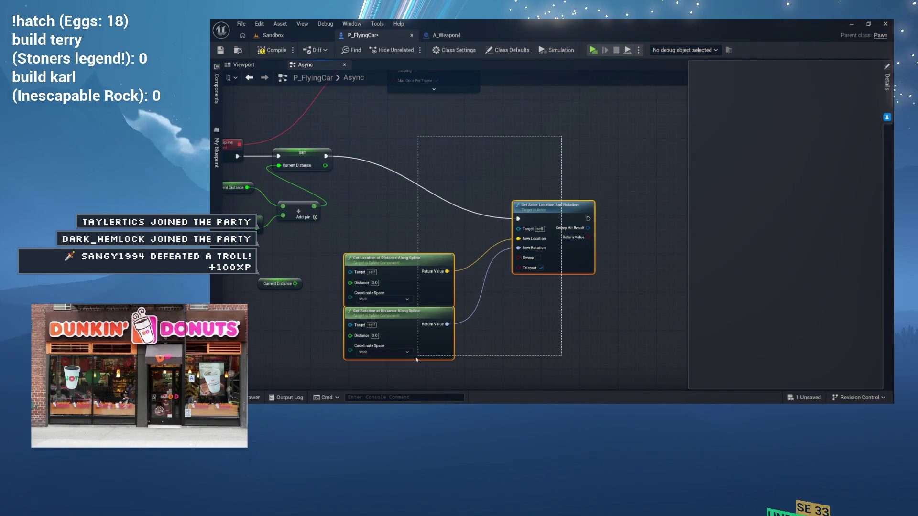
mouse_move(536, 205)
mouse_down()
mouse_move(540, 172)
mouse_move(561, 147)
mouse_move(588, 144)
mouse_up()
Feed SET's Current Distance into the Distance pins of Get Location and Get Rotation
click(522, 151)
scroll(311, 235, up, 2)
mouse_move(357, 281)
mouse_down()
mouse_move(290, 282)
mouse_move(340, 233)
mouse_up()
drag(368, 180, 442, 252)
drag(368, 180, 442, 327)
Select the StartSplineTravel chain to make room, then pull a wire from New Path
scroll(354, 276, down, 5)
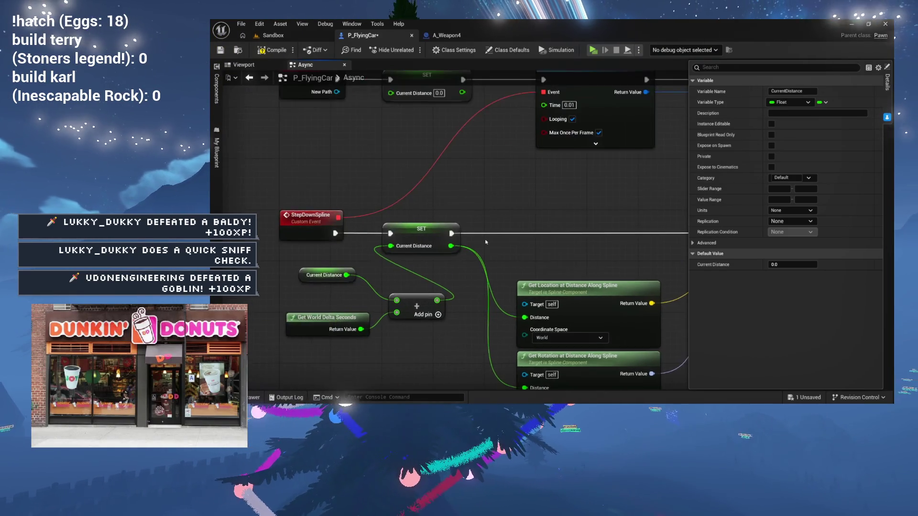
drag(390, 215, 376, 356)
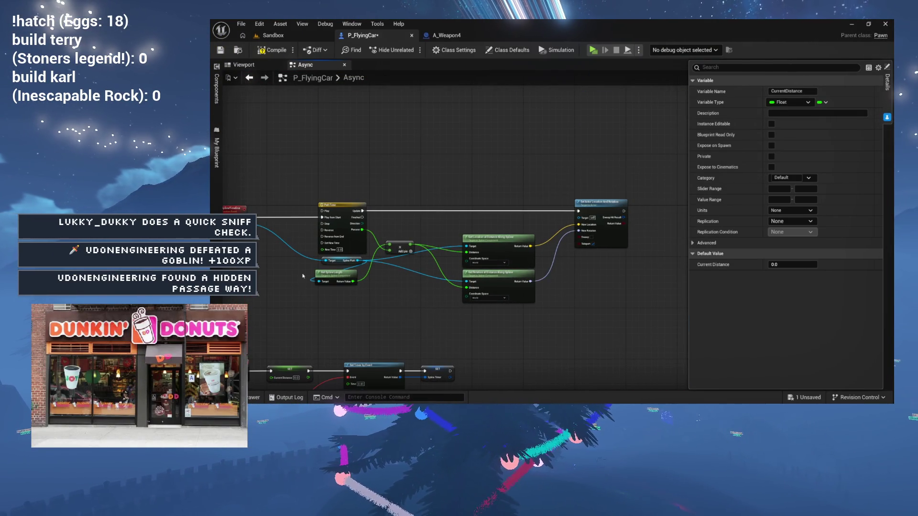
scroll(355, 248, down, 5)
scroll(356, 247, up, 5)
scroll(374, 213, up, 1)
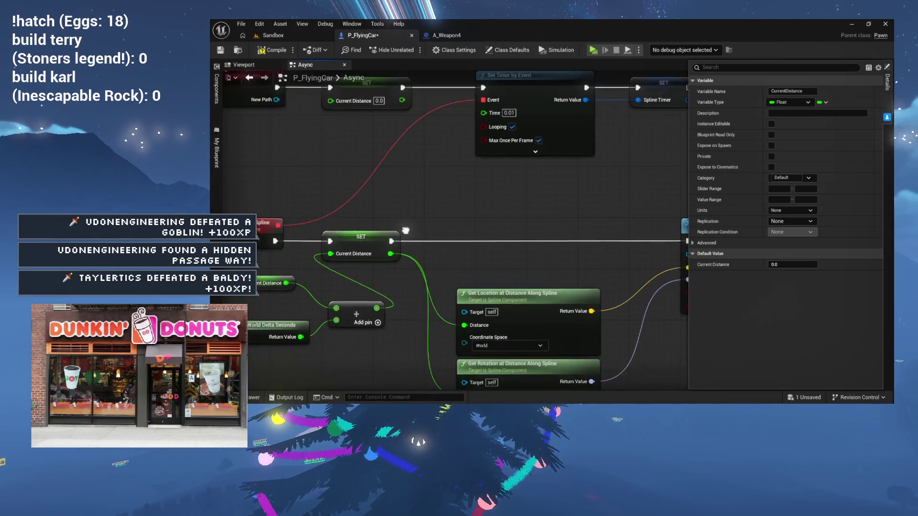
scroll(406, 218, down, 3)
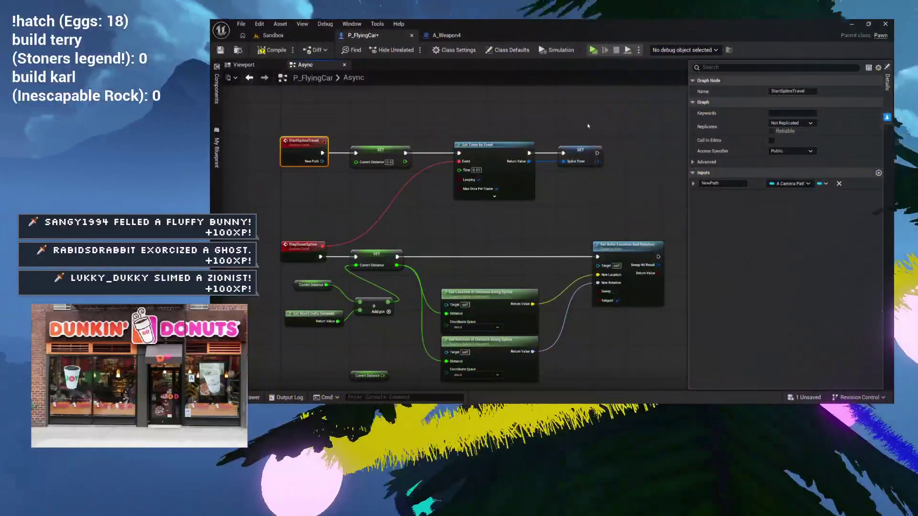
mouse_move(612, 206)
mouse_down()
mouse_move(388, 154)
mouse_move(469, 152)
mouse_up()
scroll(411, 217, up, 3)
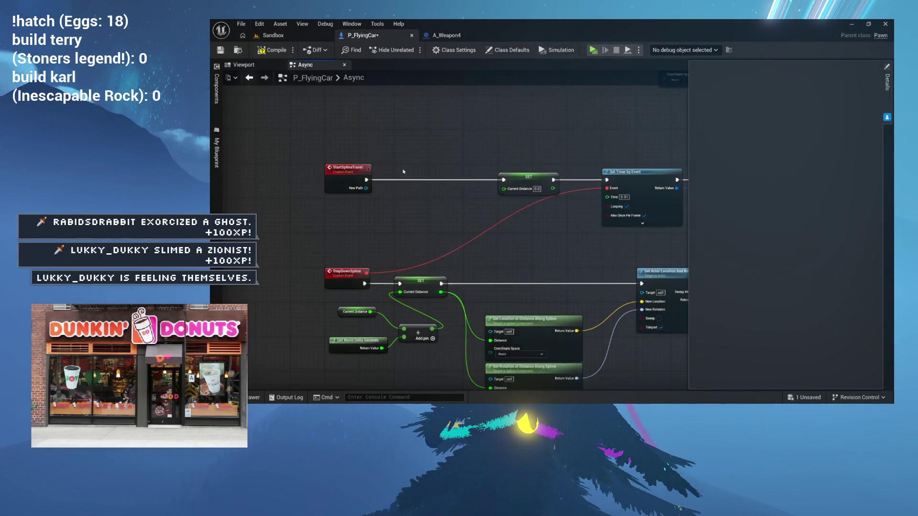
drag(432, 231, 411, 233)
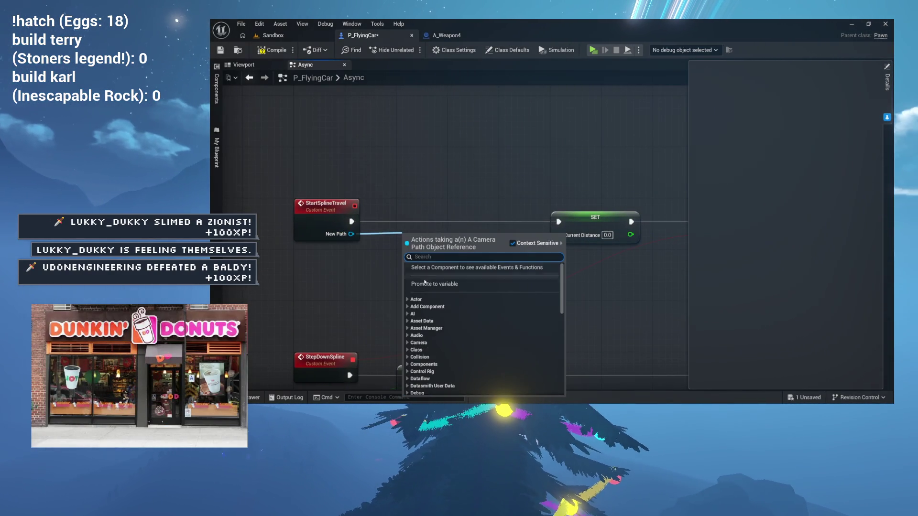
Promote New Path to a CurrentPath variable and compile, getting 2 missing-Target errors
click(425, 242)
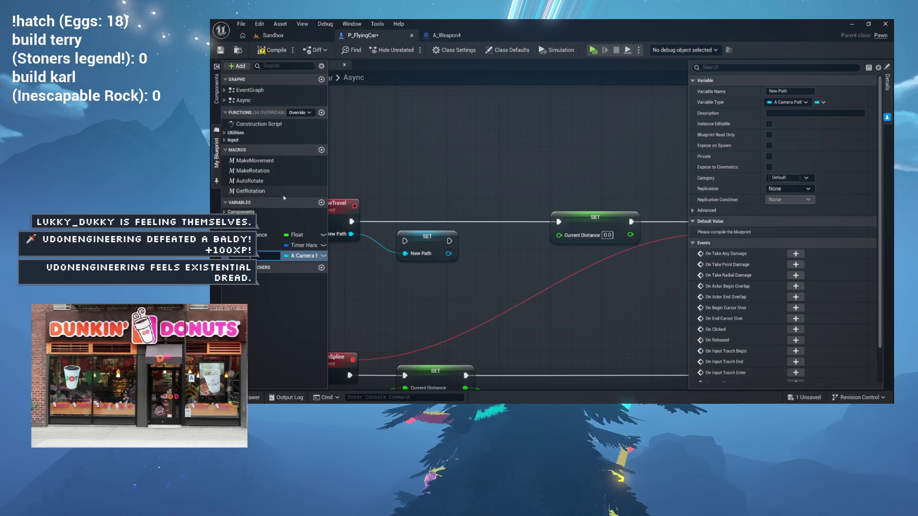
key(Return)
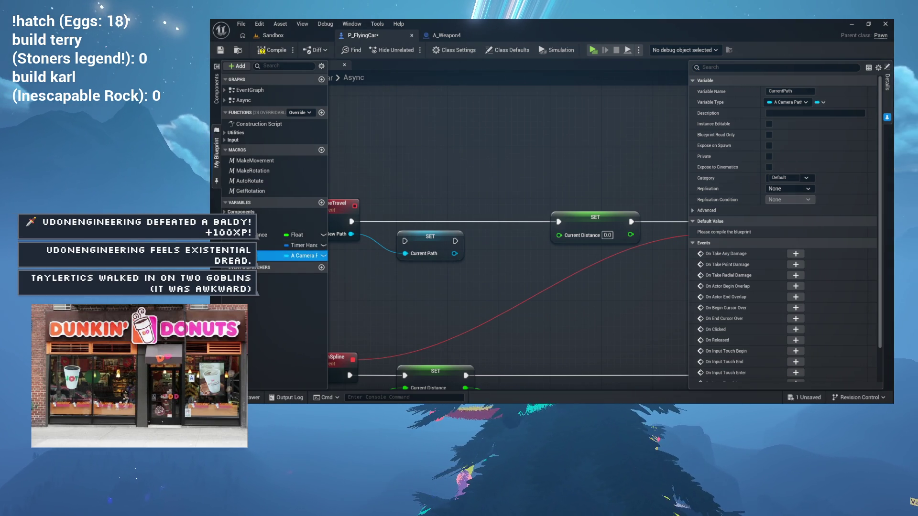
click(271, 51)
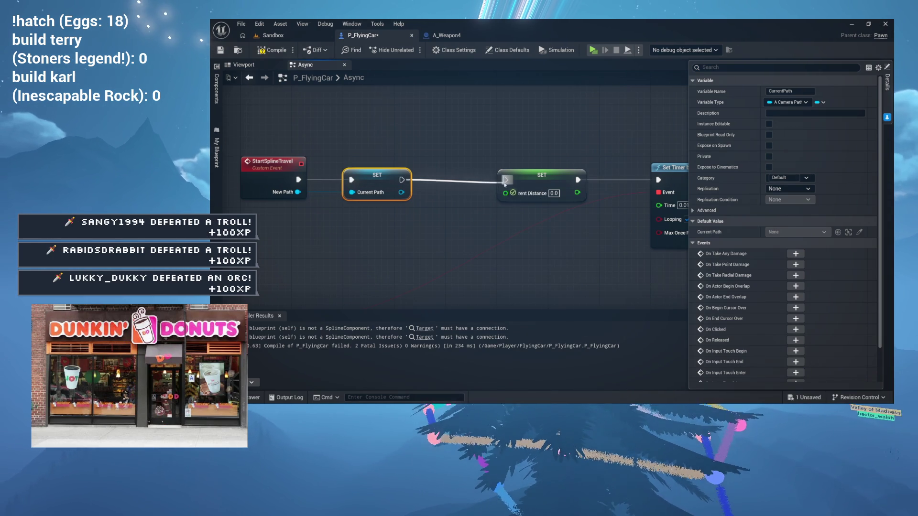
Inspect the missing-Target compile error and drop a CurrentPath getter into the graph
click(330, 329)
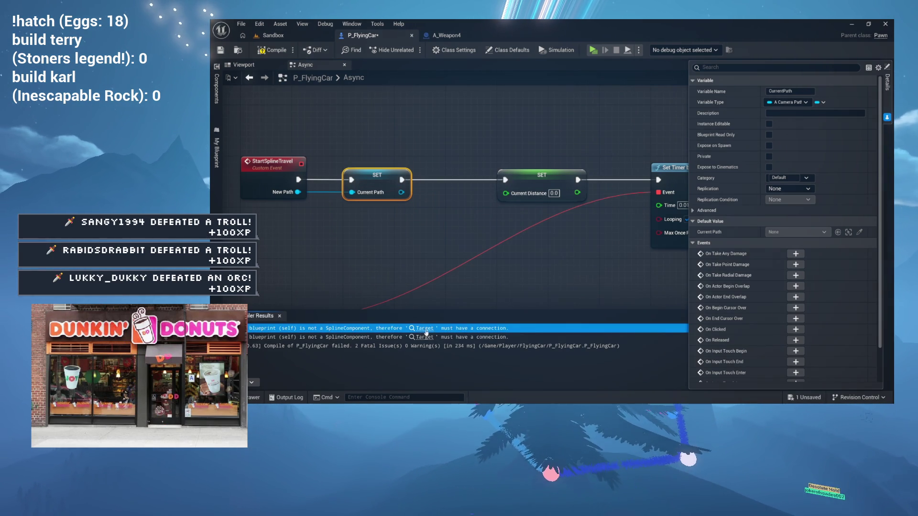
scroll(445, 210, down, 2)
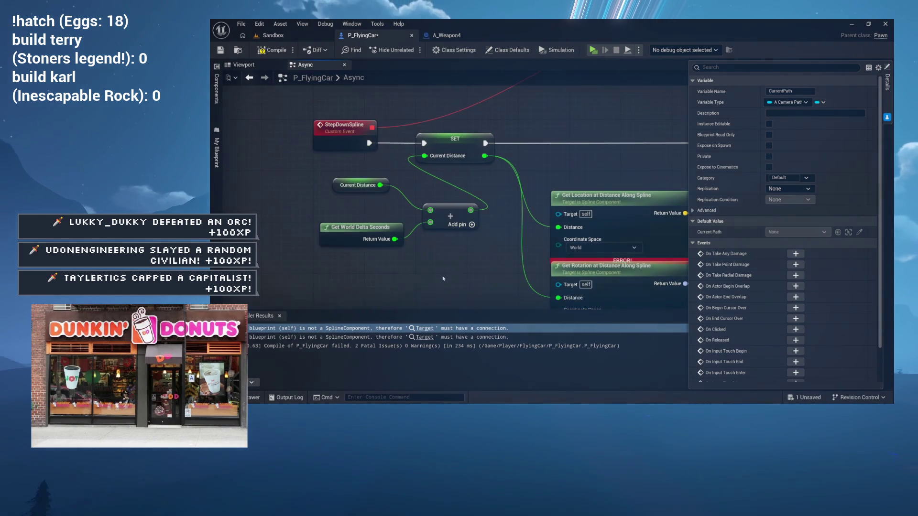
click(216, 153)
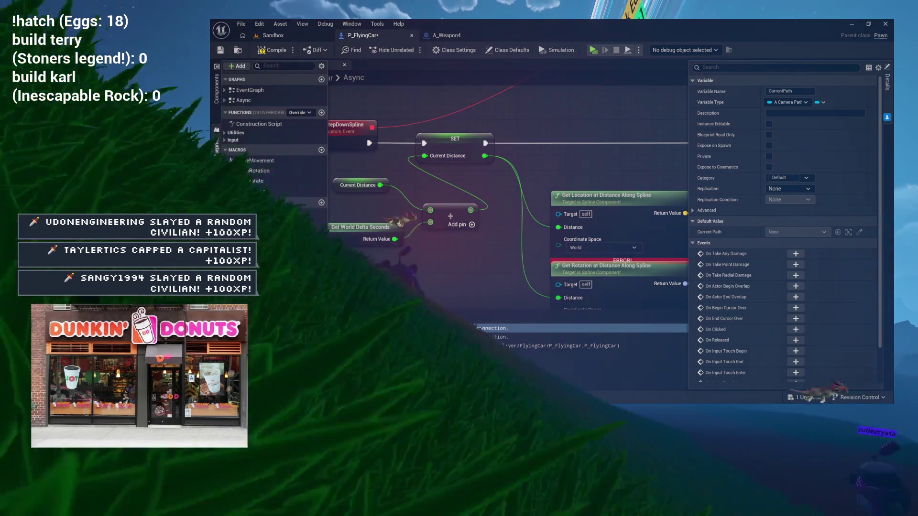
drag(258, 143, 446, 236)
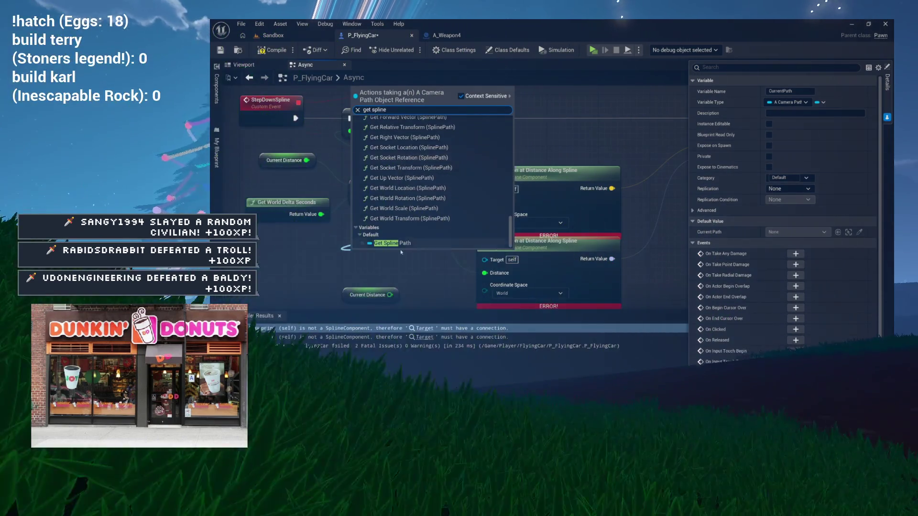
Wire Current Path's Spline Path into both spline lookups' Target pins and recompile
click(390, 243)
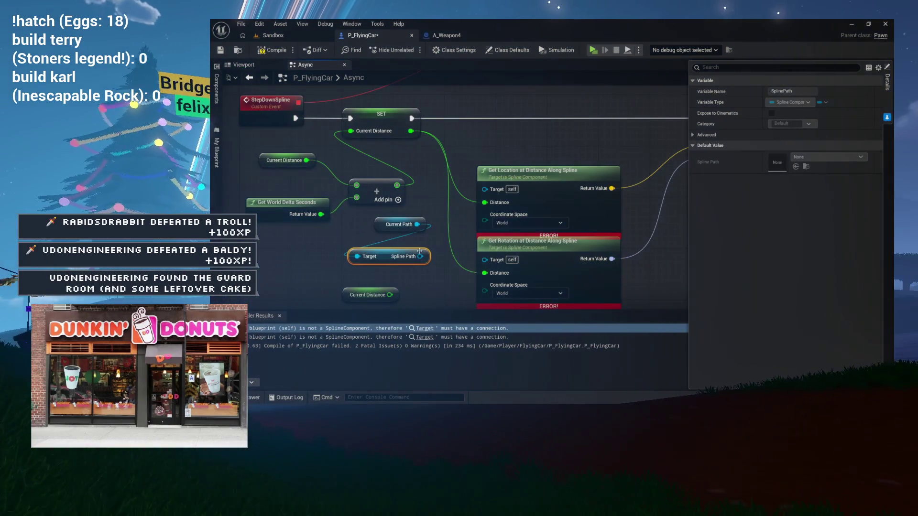
mouse_move(420, 256)
mouse_down()
mouse_move(485, 189)
mouse_move(432, 262)
mouse_move(484, 259)
mouse_up()
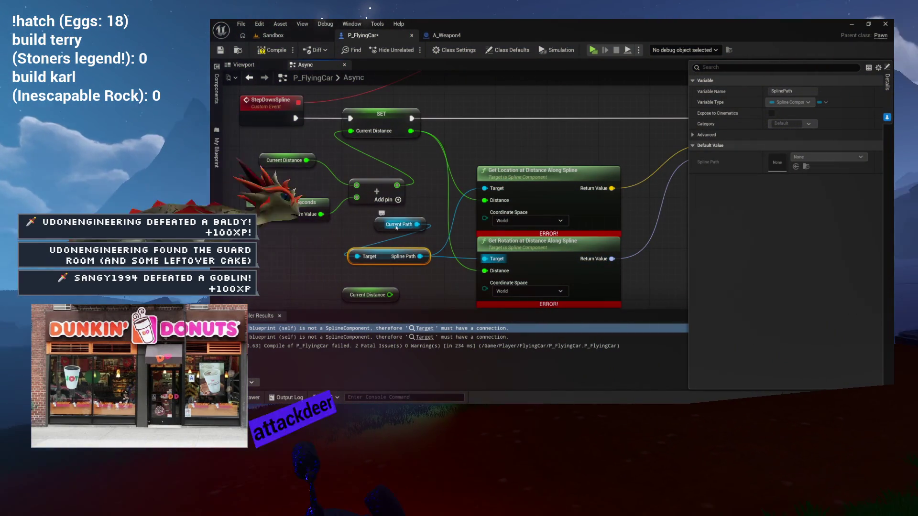
drag(399, 224, 392, 237)
click(272, 52)
click(280, 317)
Delete the unused Current Distance getter
mouse_move(510, 58)
mouse_down()
mouse_move(463, 199)
mouse_move(362, 163)
mouse_move(419, 182)
mouse_move(450, 99)
mouse_move(631, 125)
mouse_move(543, 119)
mouse_up()
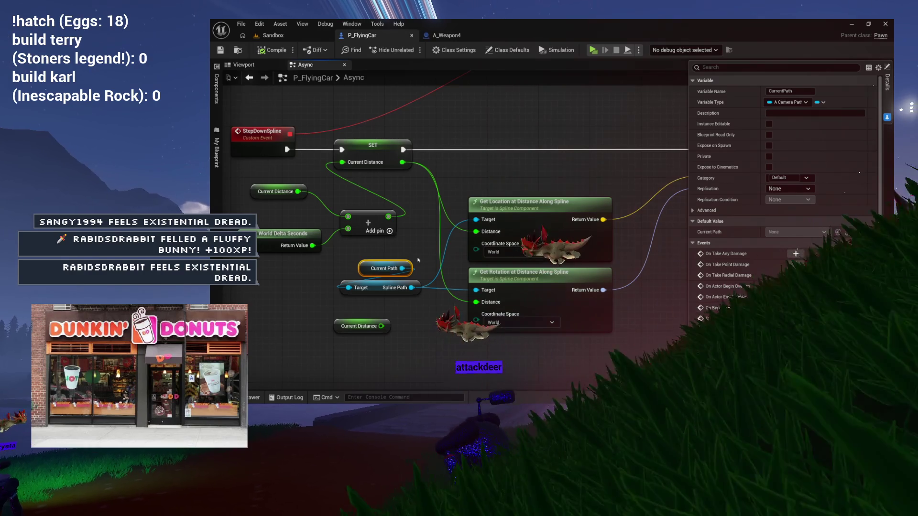
click(354, 330)
key(Delete)
scroll(352, 335, down, 3)
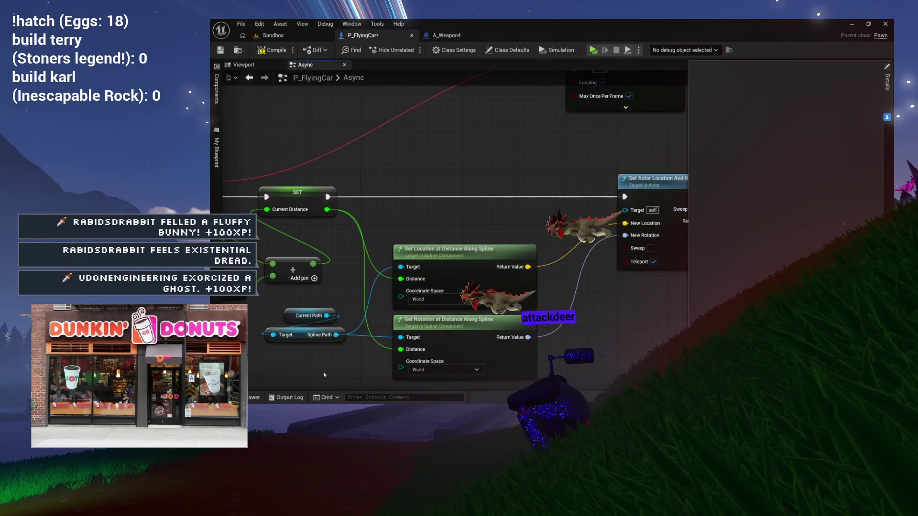
mouse_move(490, 181)
mouse_down()
mouse_move(401, 207)
mouse_move(509, 201)
mouse_up()
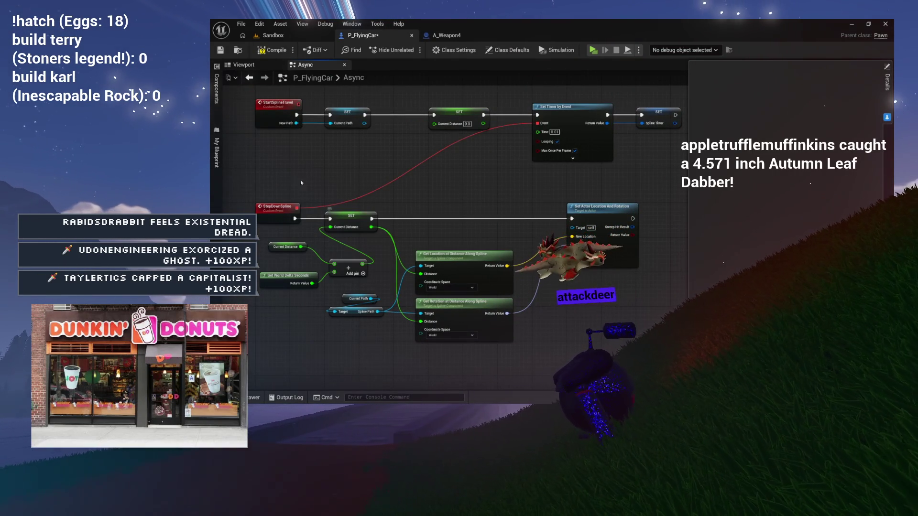
Move Set Actor and both spline lookups to the right of StepDownSpline
drag(289, 186, 525, 286)
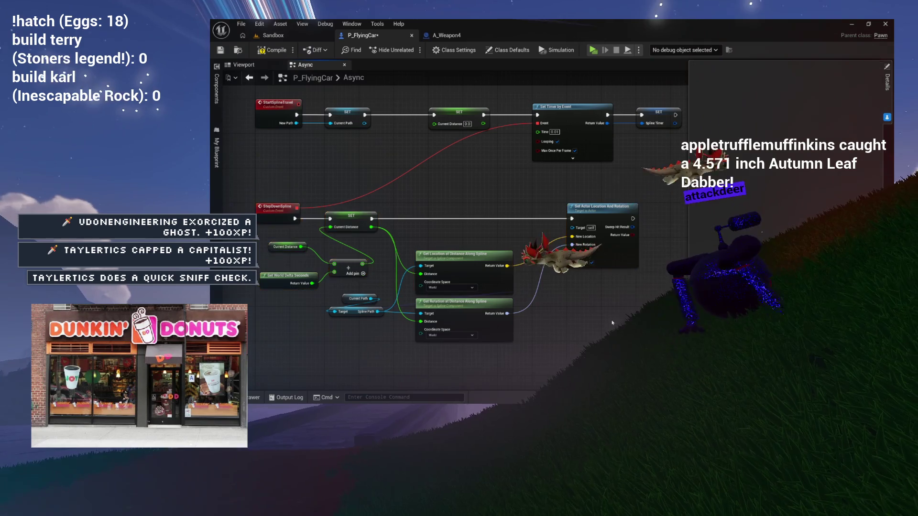
drag(520, 217, 555, 207)
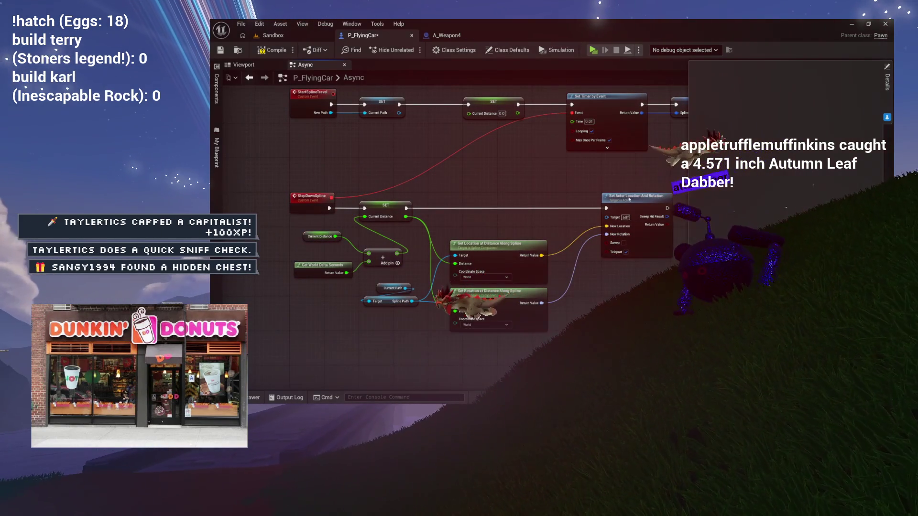
drag(678, 189, 447, 335)
drag(578, 226, 460, 221)
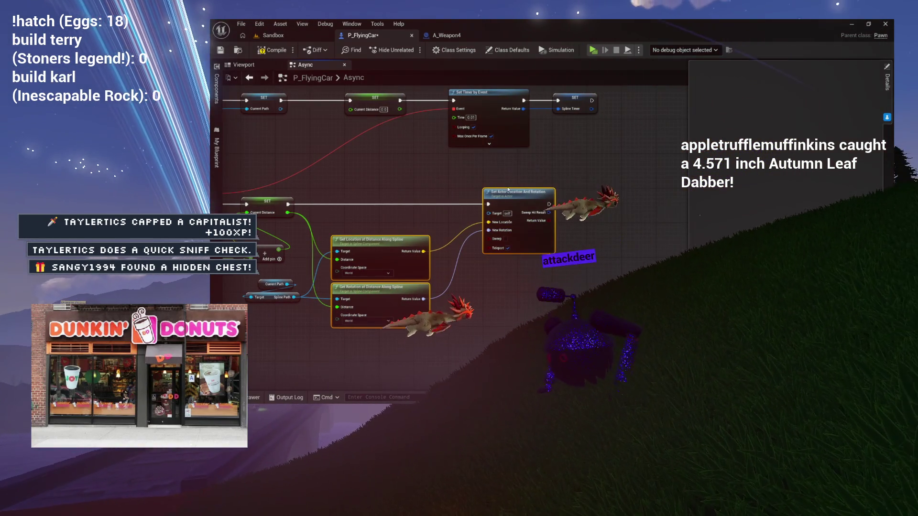
drag(521, 200, 616, 200)
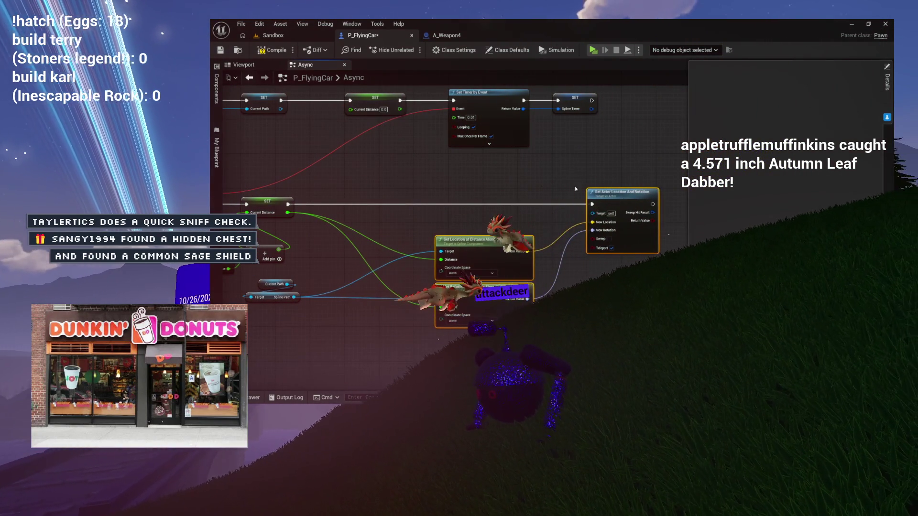
scroll(478, 210, up, 3)
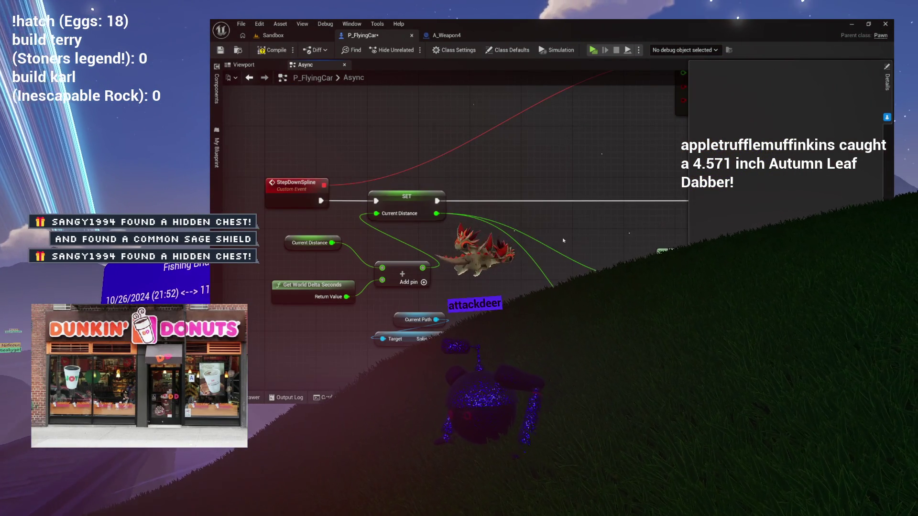
drag(462, 227, 398, 204)
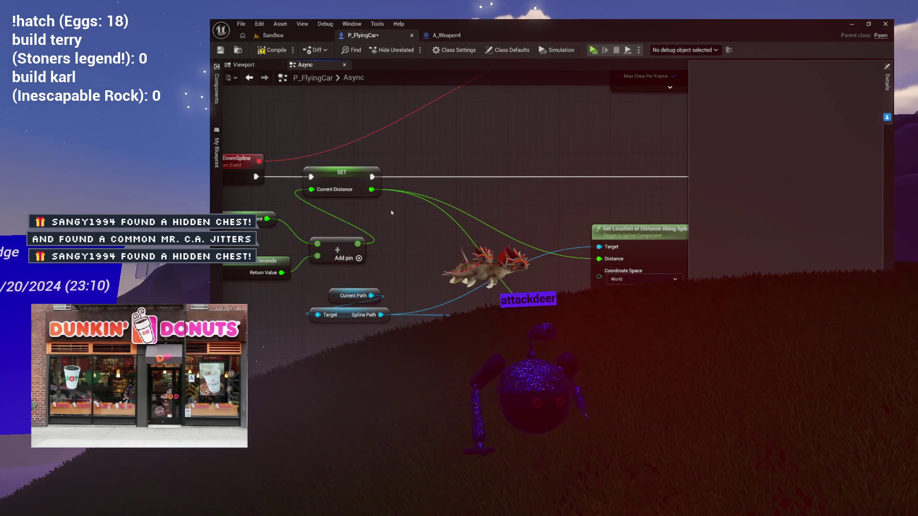
mouse_move(444, 217)
mouse_down()
mouse_move(391, 232)
mouse_move(347, 190)
mouse_move(410, 176)
mouse_up()
text(greater)
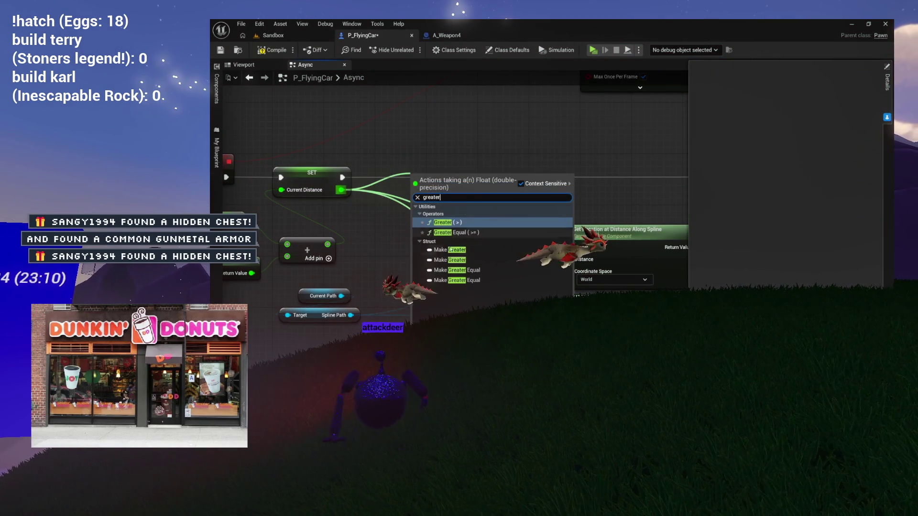
Add a Current Distance > Get Spline Length comparison and a Branch node
key(Return)
drag(436, 150, 433, 168)
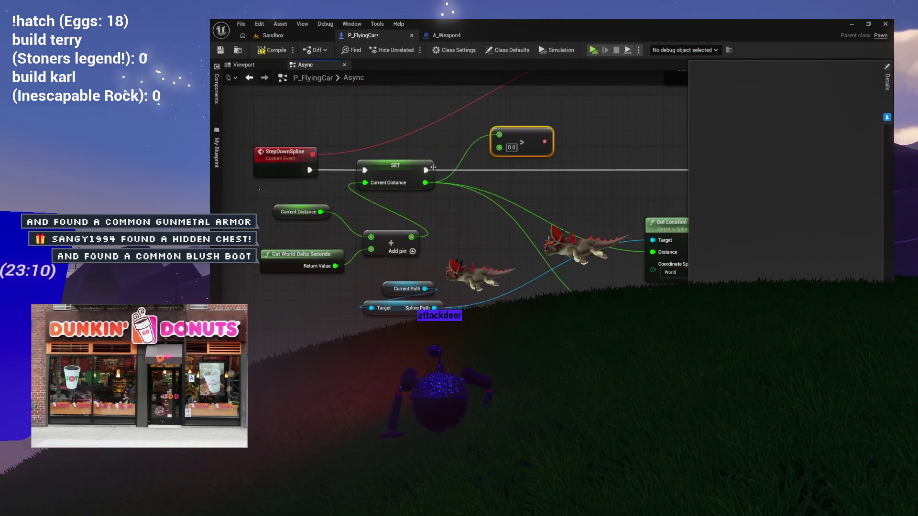
drag(541, 194, 477, 219)
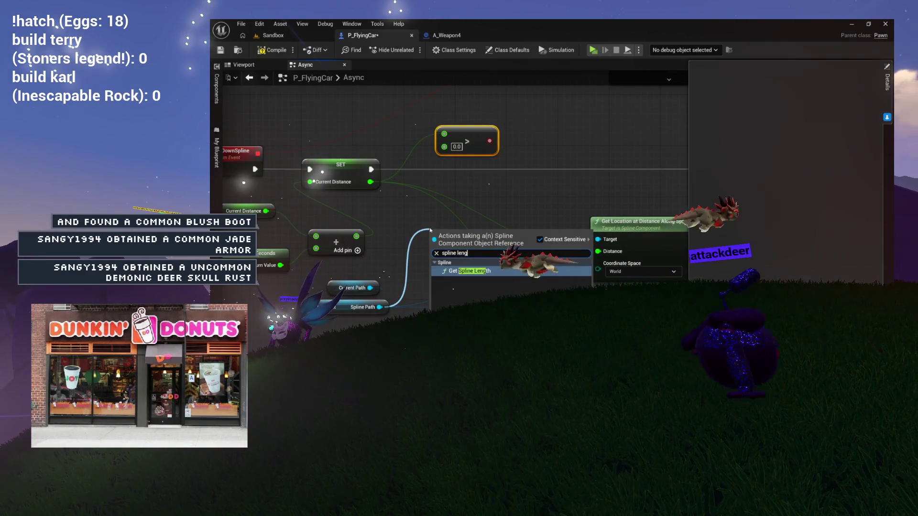
key(Return)
mouse_move(499, 251)
mouse_down()
mouse_move(444, 147)
mouse_move(469, 116)
mouse_up()
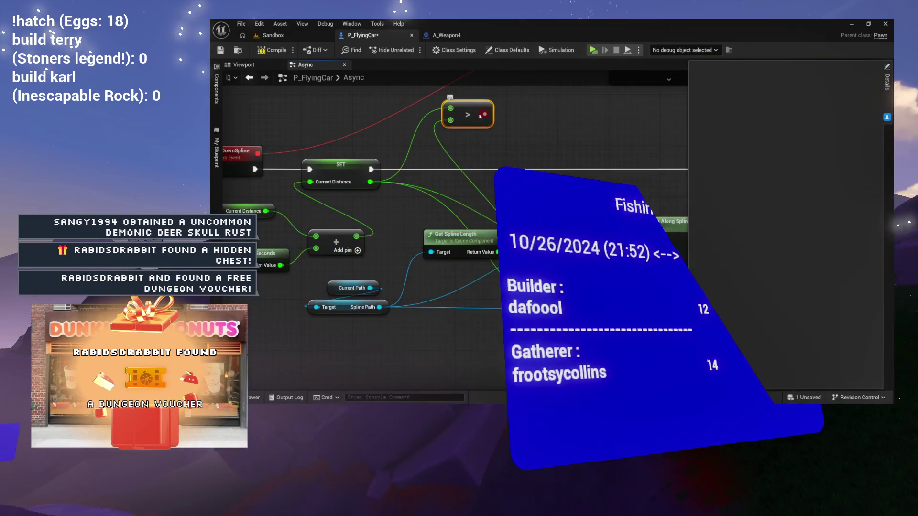
click(481, 149)
mouse_move(480, 149)
mouse_down()
mouse_move(478, 168)
mouse_move(441, 181)
mouse_move(468, 182)
mouse_move(368, 156)
mouse_move(243, 164)
mouse_move(487, 160)
mouse_move(558, 171)
mouse_up()
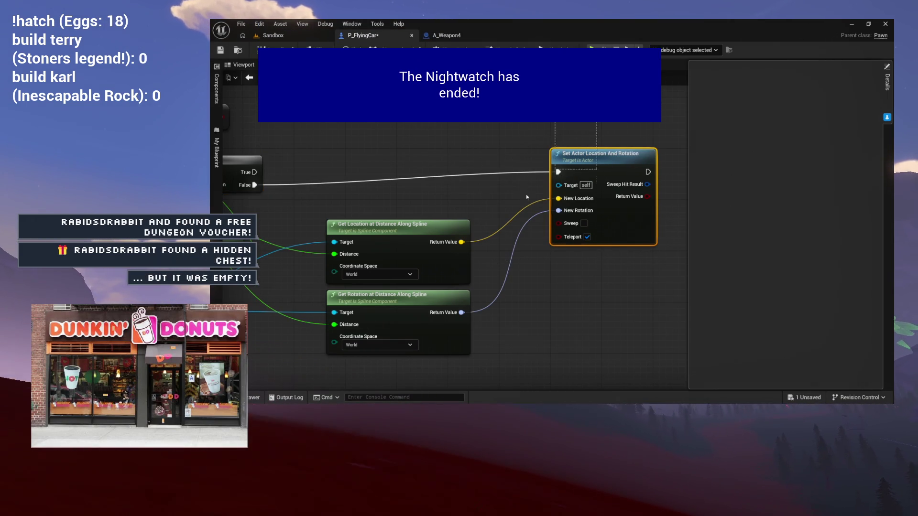
Shift the three spline nodes down and place the comparison just above the Branch
ctrl+click(383, 225)
ctrl+click(383, 294)
mouse_move(403, 233)
mouse_down()
mouse_move(403, 264)
mouse_move(364, 290)
mouse_move(433, 262)
mouse_move(437, 275)
mouse_move(404, 296)
mouse_up()
scroll(364, 291, down, 3)
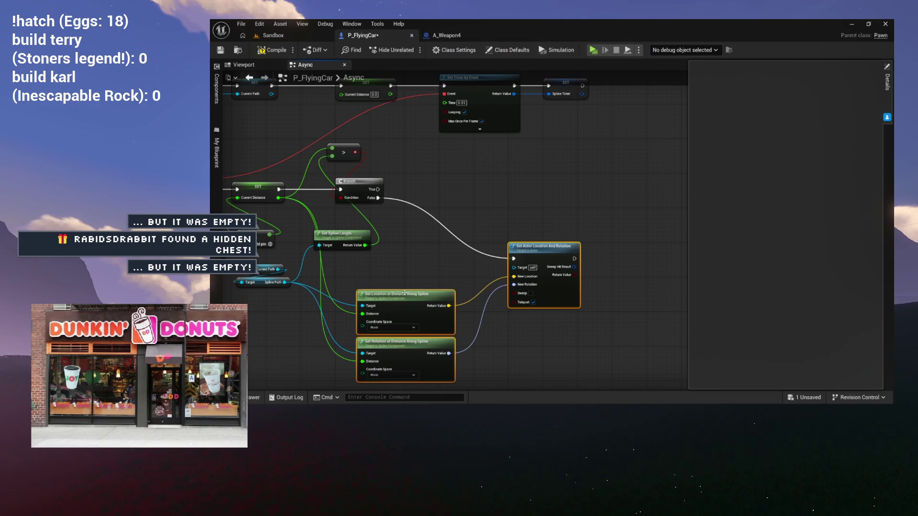
scroll(477, 215, up, 2)
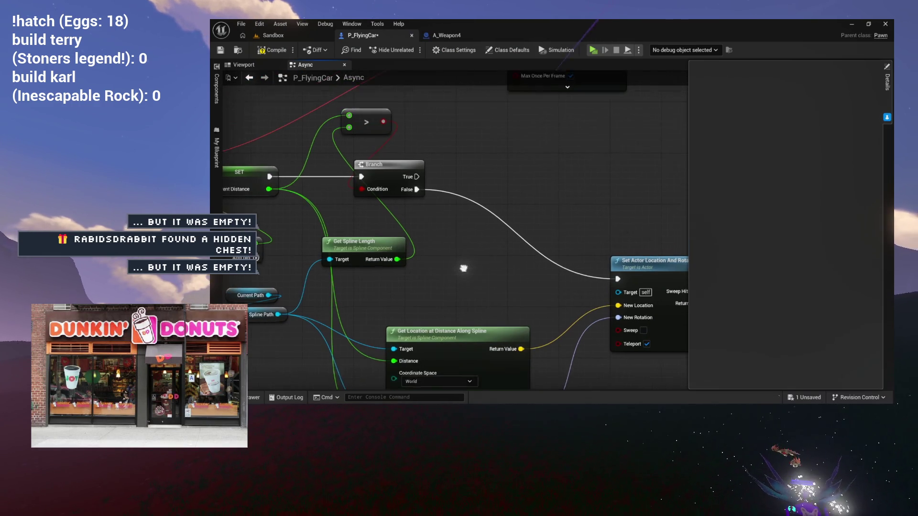
drag(363, 125, 381, 148)
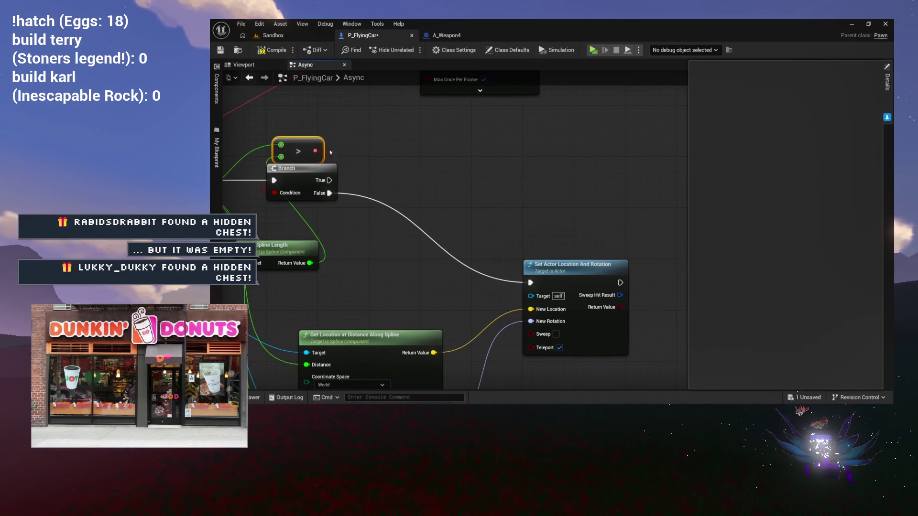
right_click(405, 140)
key(Escape)
Place a Spline Timer getter node in the graph
mouse_move(347, 174)
mouse_down()
mouse_move(487, 192)
mouse_move(503, 209)
mouse_up()
scroll(487, 193, down, 4)
click(517, 156)
scroll(449, 196, up, 4)
right_click(476, 200)
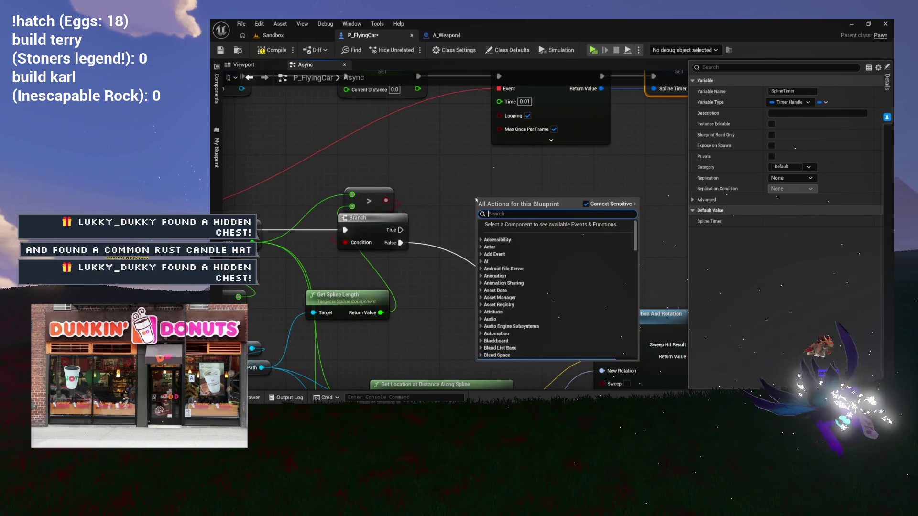
text(get spline te)
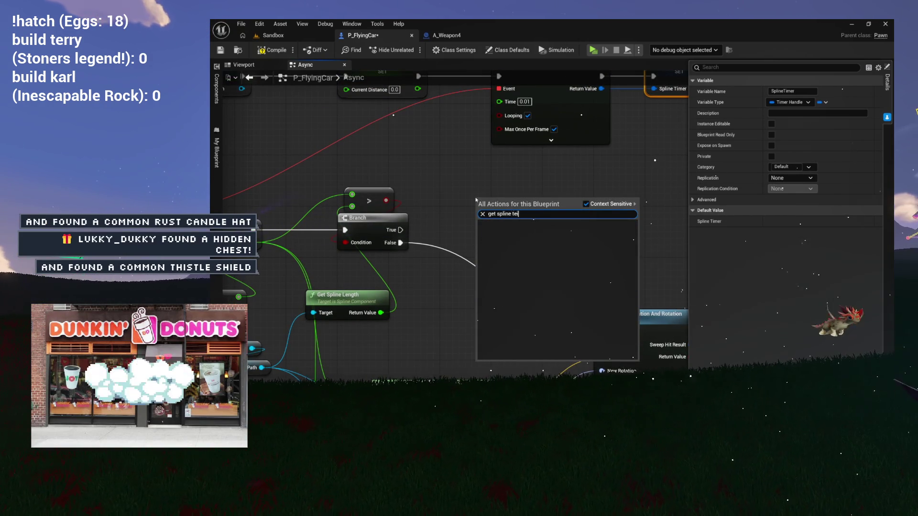
key(BackSpace)
text(im)
click(536, 239)
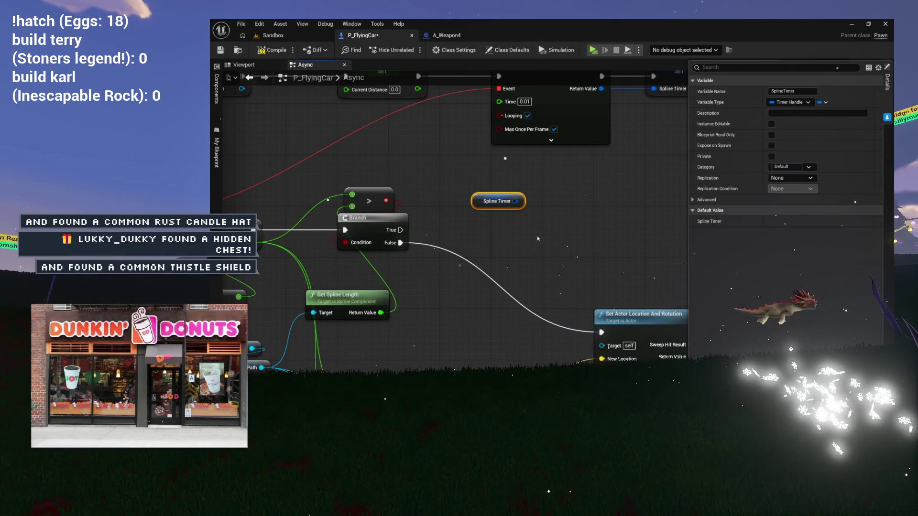
Add Clear and Invalidate Timer by Handle for Spline Timer, driven by Branch True
mouse_move(515, 200)
mouse_down()
mouse_move(512, 225)
mouse_move(502, 222)
mouse_up()
text(clear)
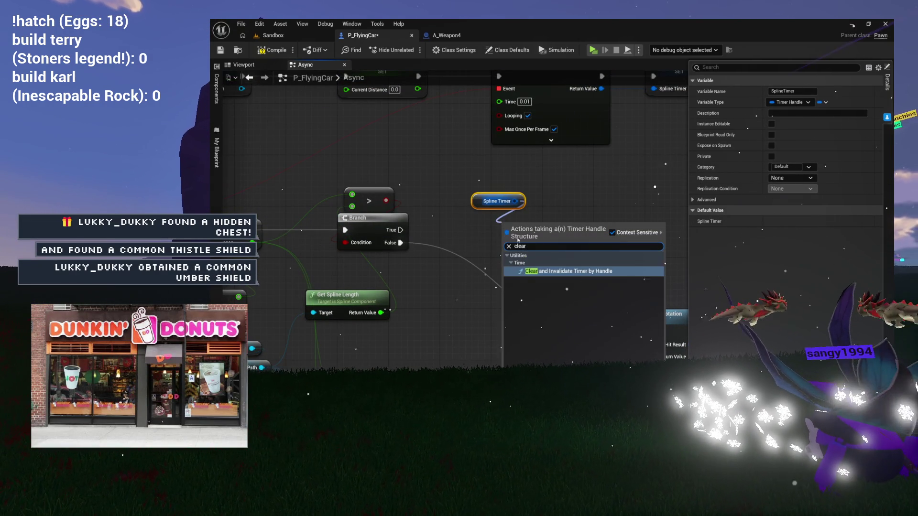
click(541, 272)
drag(393, 230, 462, 245)
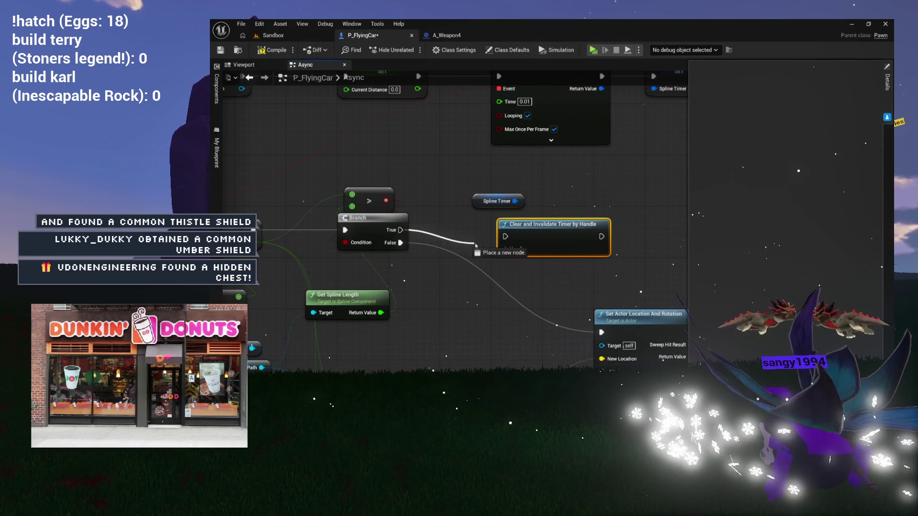
mouse_move(540, 230)
mouse_down()
mouse_move(515, 223)
mouse_move(519, 202)
mouse_up()
scroll(653, 196, down, 4)
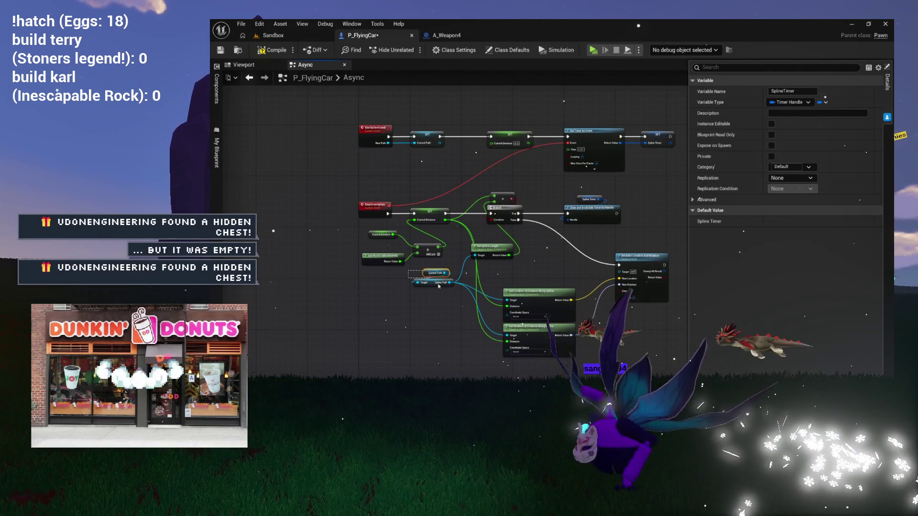
Tidy the Current Path, spline lookup and Set Actor nodes into a compact layout
drag(431, 283, 428, 313)
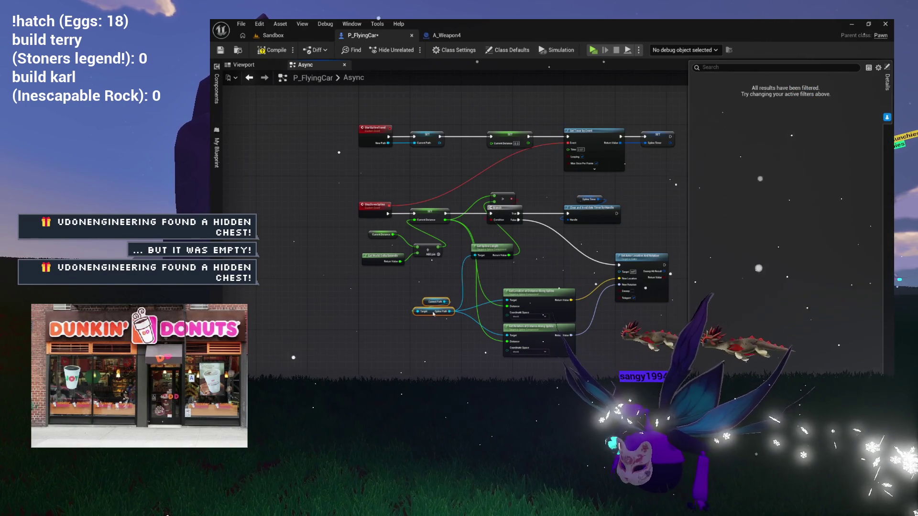
click(471, 250)
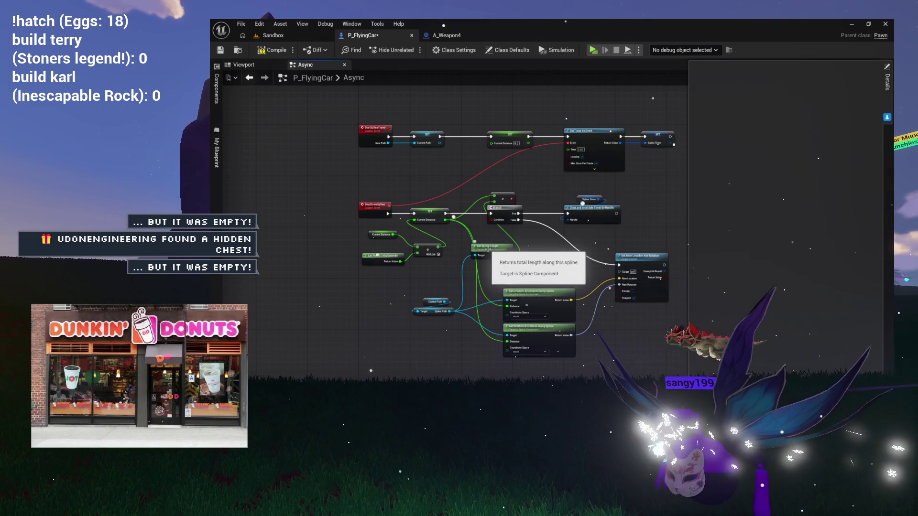
scroll(496, 280, up, 5)
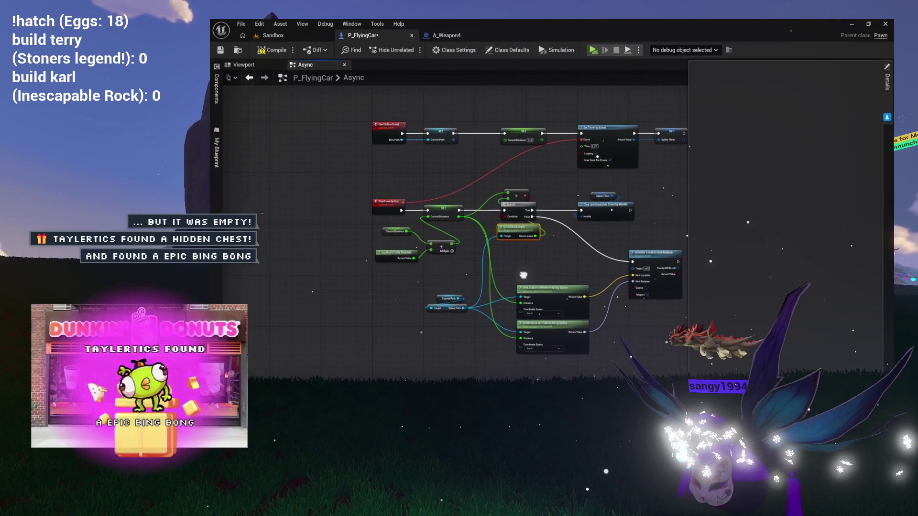
drag(431, 264, 409, 236)
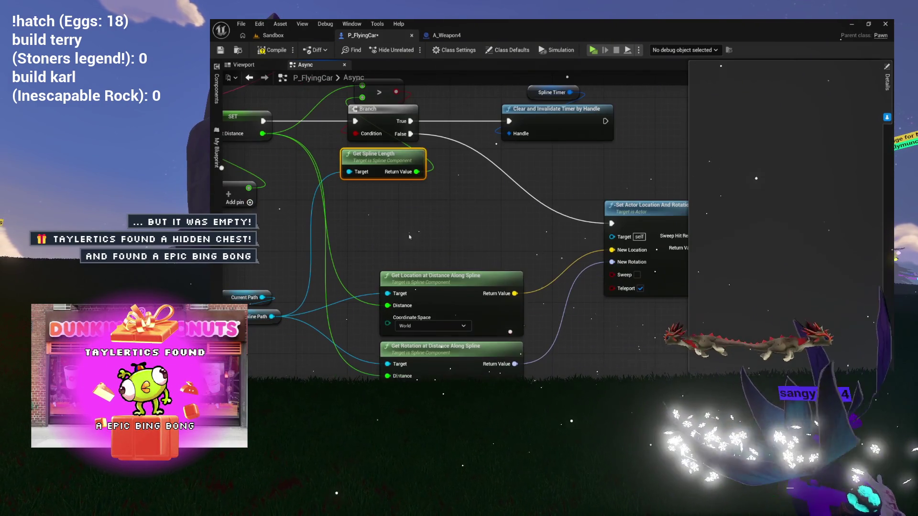
mouse_move(459, 290)
mouse_down()
mouse_move(424, 257)
mouse_move(393, 258)
mouse_up()
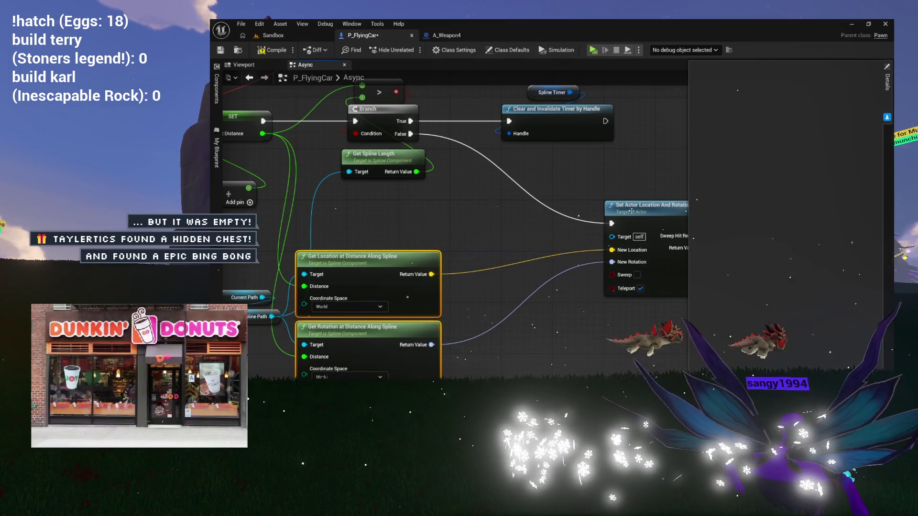
drag(633, 211, 522, 211)
scroll(482, 156, down, 2)
drag(456, 306, 454, 304)
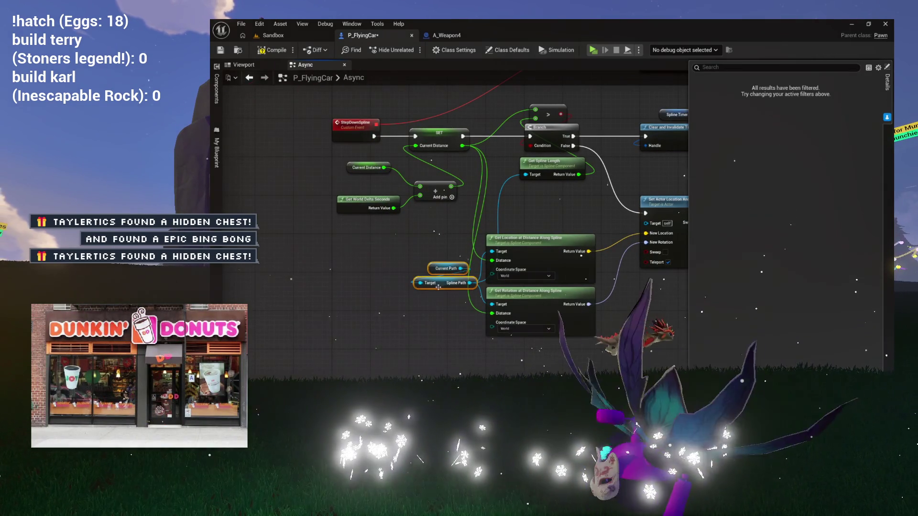
click(479, 262)
key(Home)
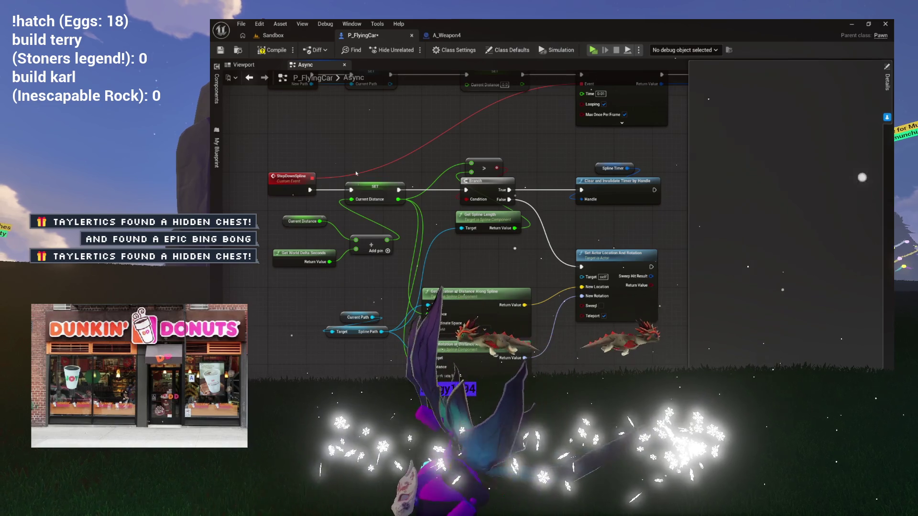
Compile P_FlyingCar cleanly, glance at A_Weapon4, and return to P_FlyingCar
click(287, 189)
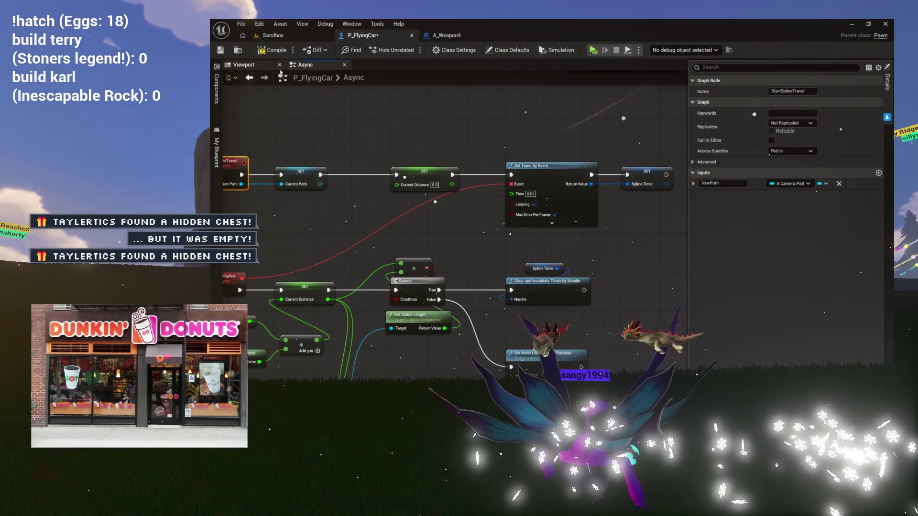
click(270, 52)
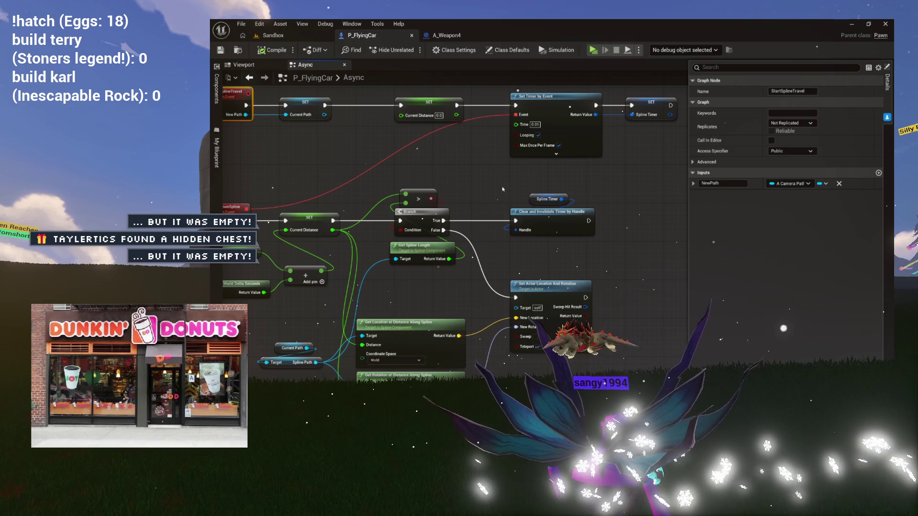
click(446, 36)
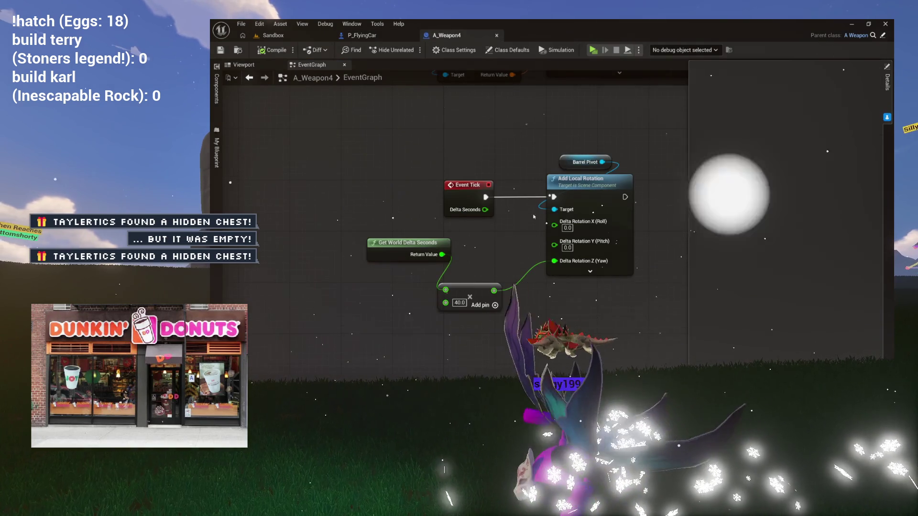
click(394, 38)
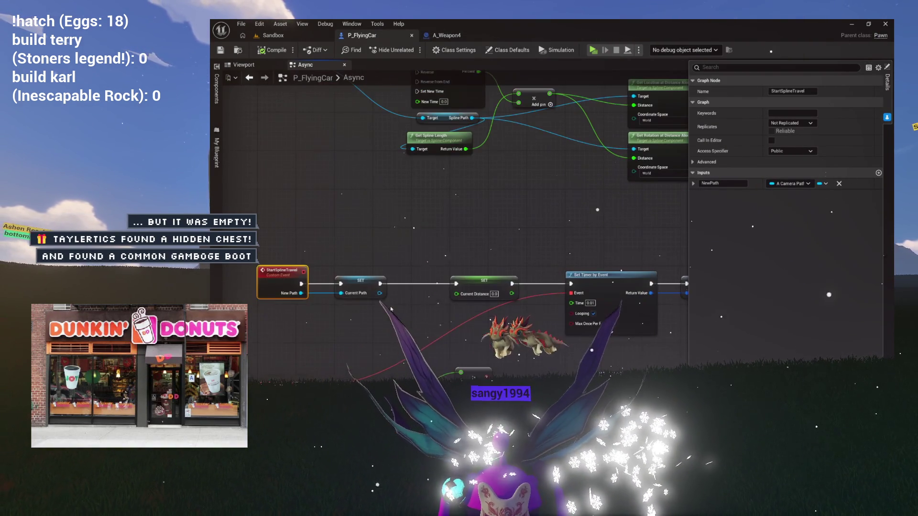
In the EventGraph, add Start Spline Travel wired to the found Camera Path
click(218, 153)
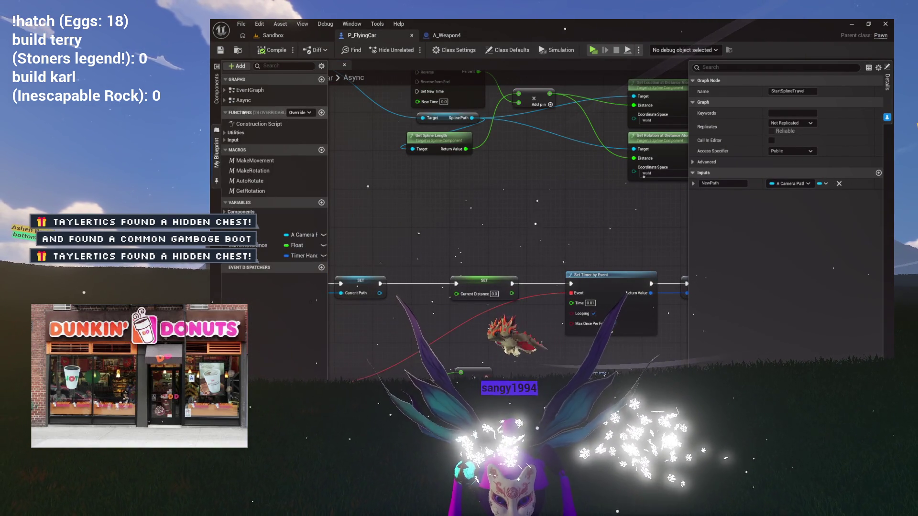
double_click(250, 90)
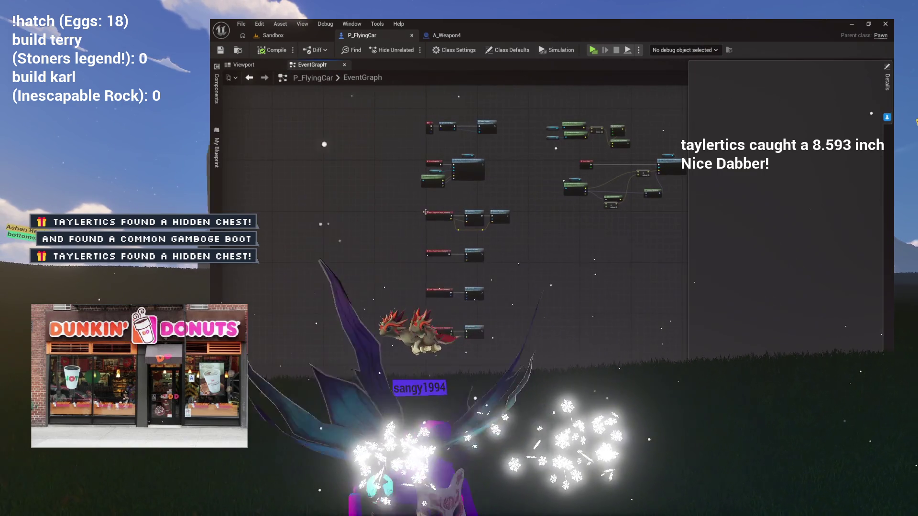
scroll(478, 210, up, 6)
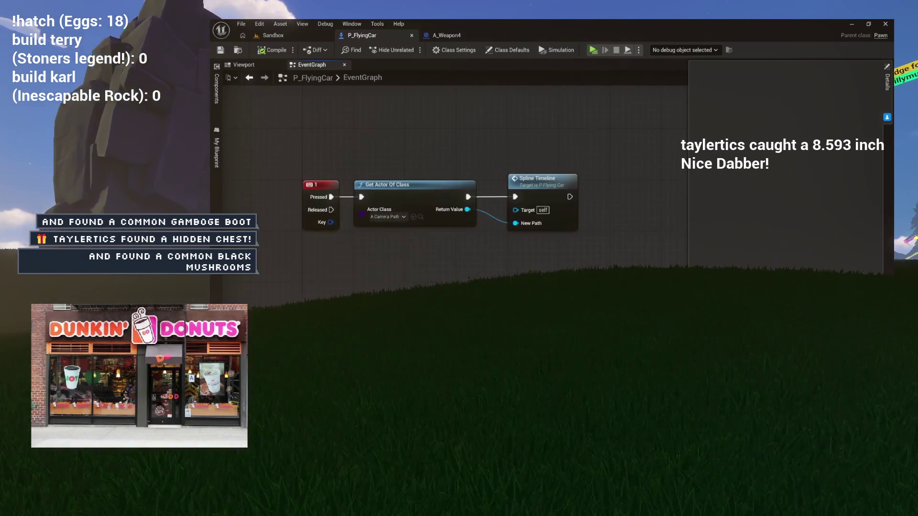
drag(478, 209, 547, 262)
text(start spline)
key(Return)
Place Start Spline Travel beside Spline Timeline, move Spline Timeline up, save, and play-test
drag(591, 280, 622, 215)
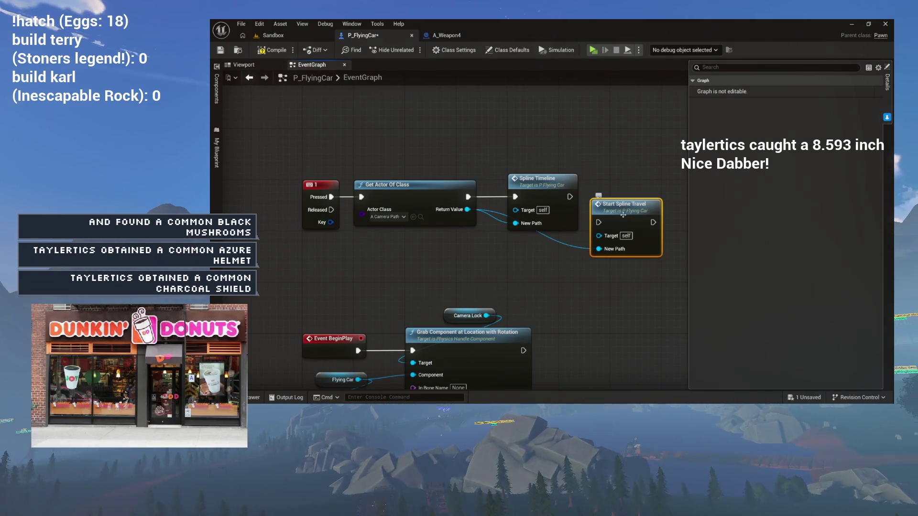
drag(543, 191, 543, 128)
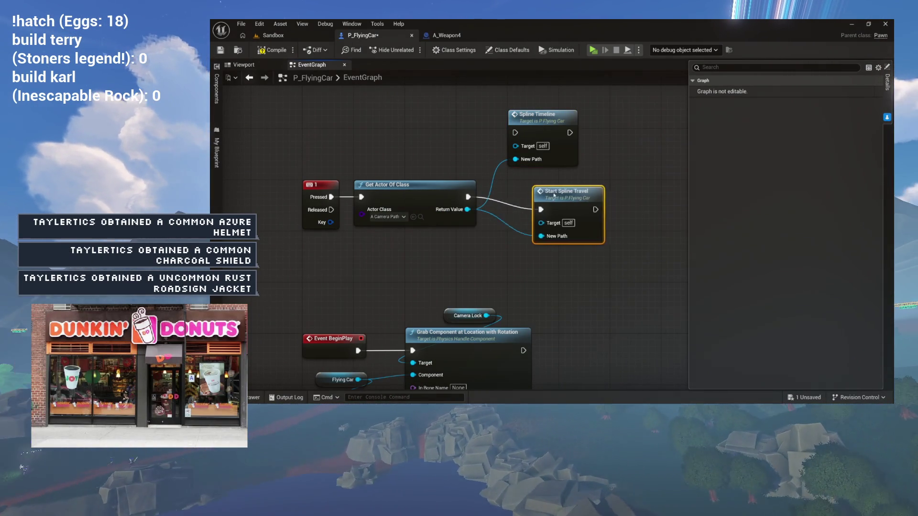
click(379, 77)
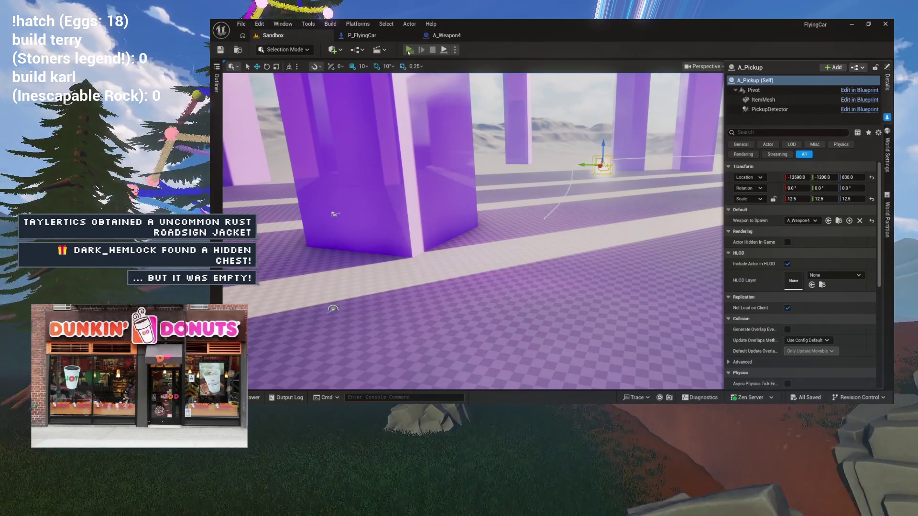
click(409, 50)
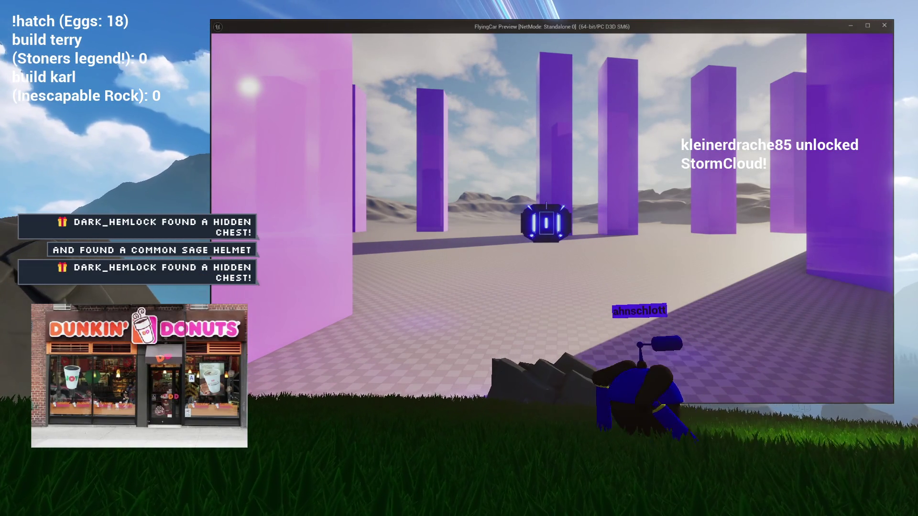
Stop the FlyingCar play test with Escape, returning to the Sandbox level
key(Escape)
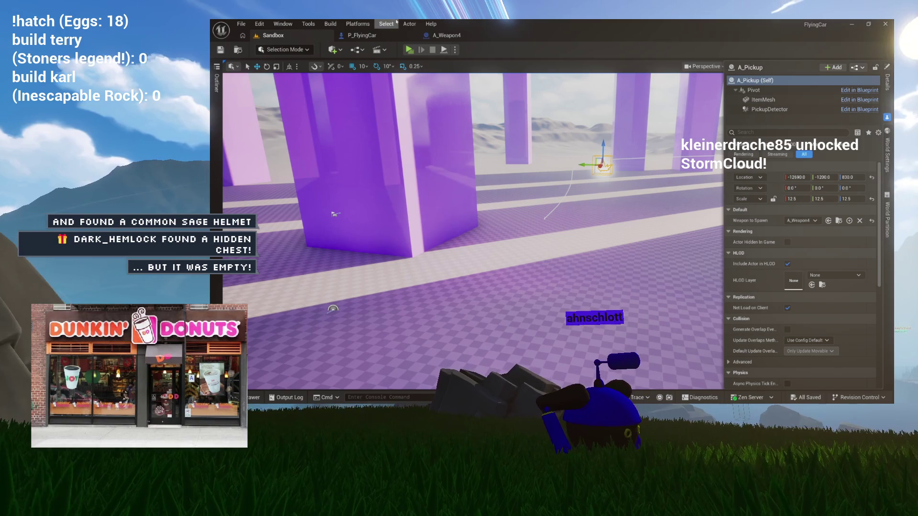
In P_FlyingCar's Async graph, multiply World Delta Seconds before feeding it into the Add node
click(376, 35)
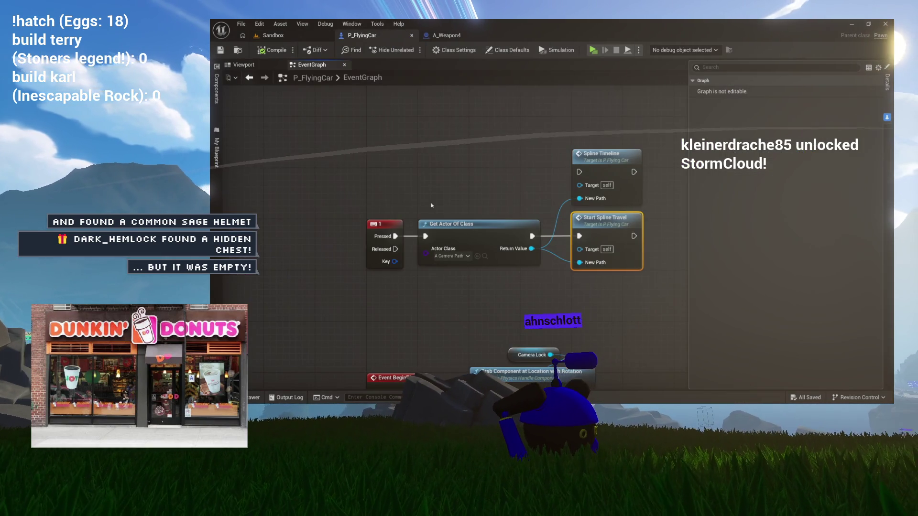
click(217, 152)
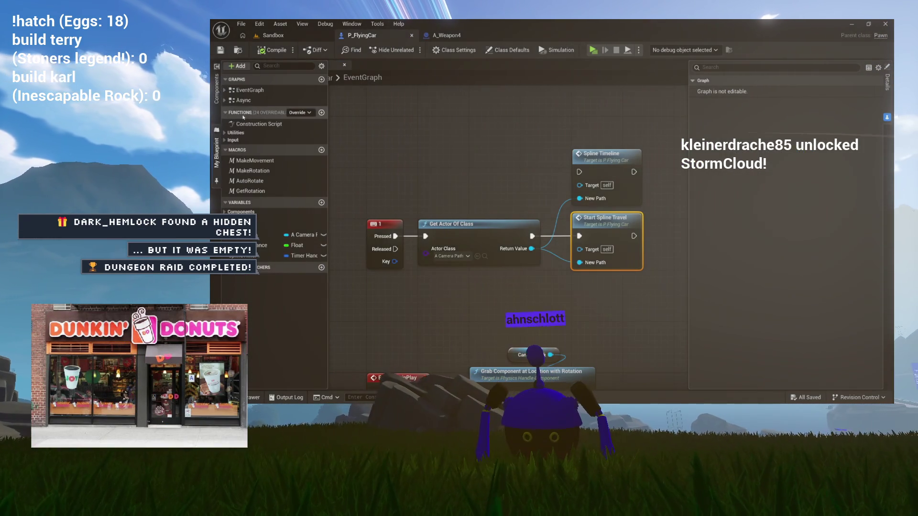
double_click(244, 100)
scroll(457, 202, up, 5)
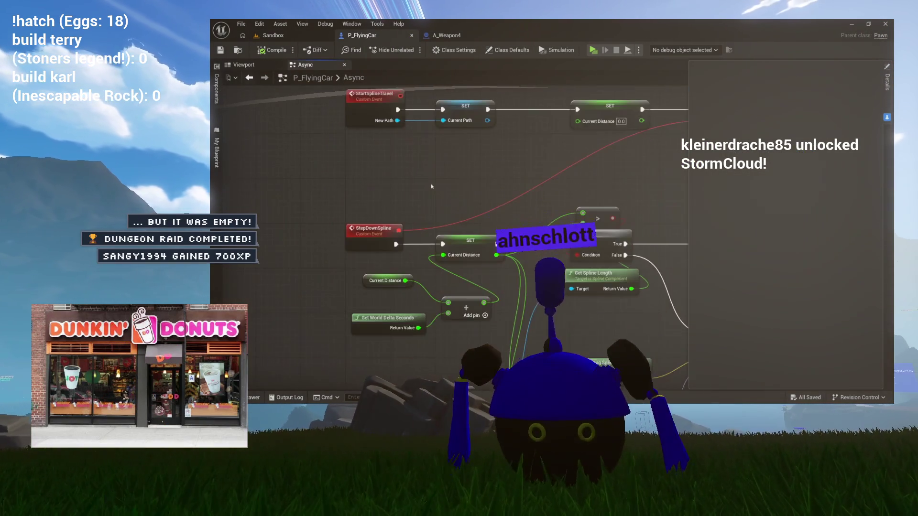
mouse_move(470, 226)
mouse_down()
mouse_move(406, 225)
mouse_move(437, 234)
mouse_up()
text(multiply)
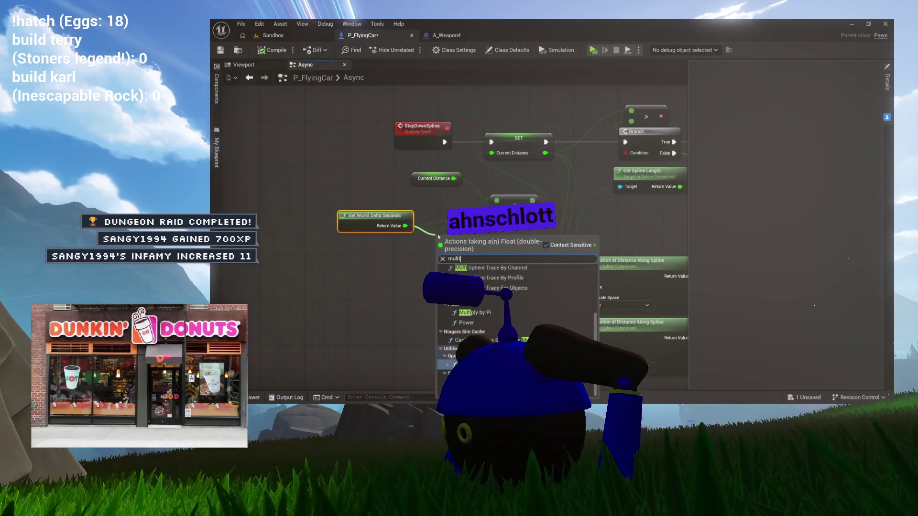
key(Return)
drag(481, 241, 497, 212)
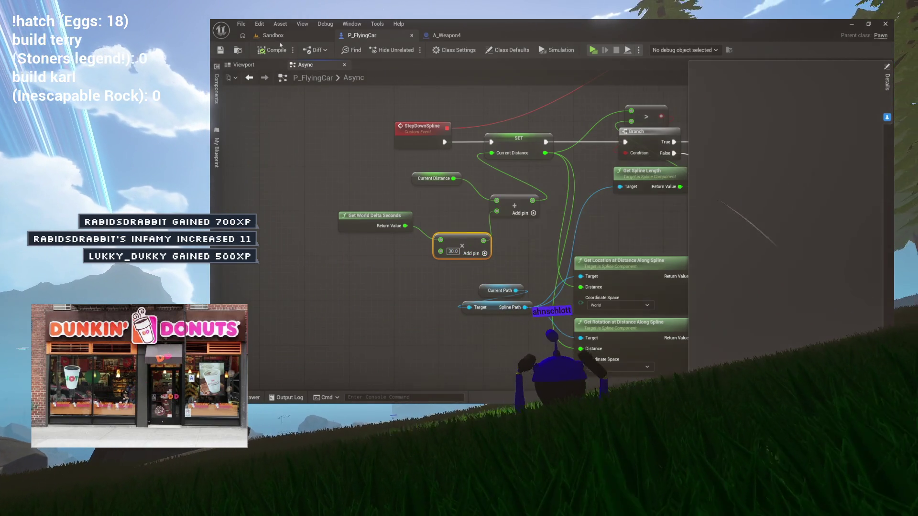
click(318, 37)
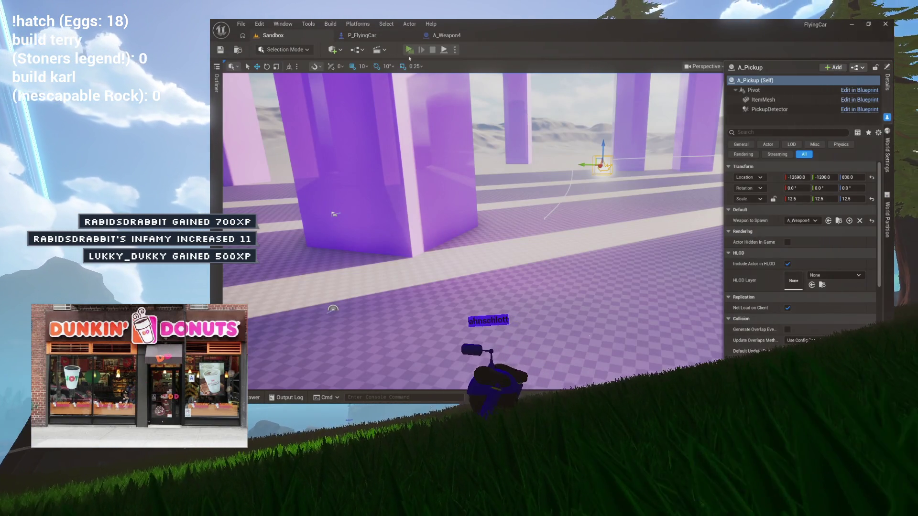
click(408, 50)
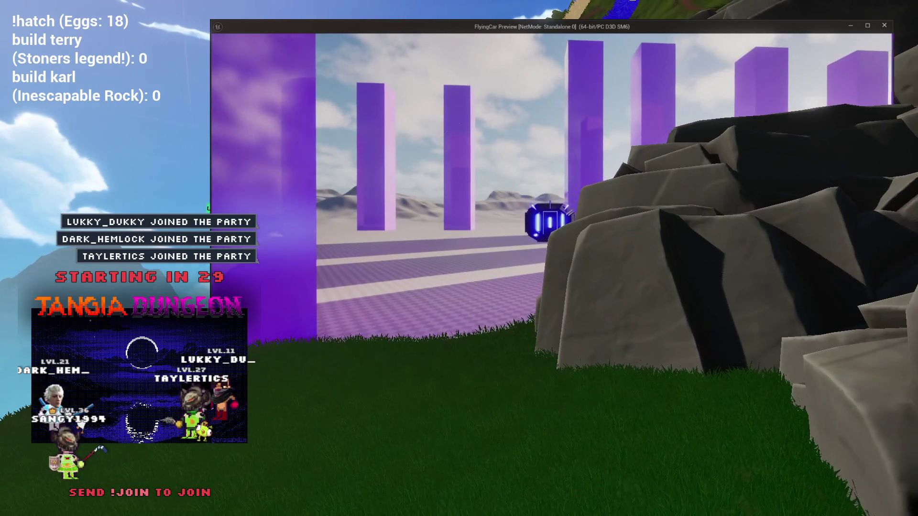
key(Escape)
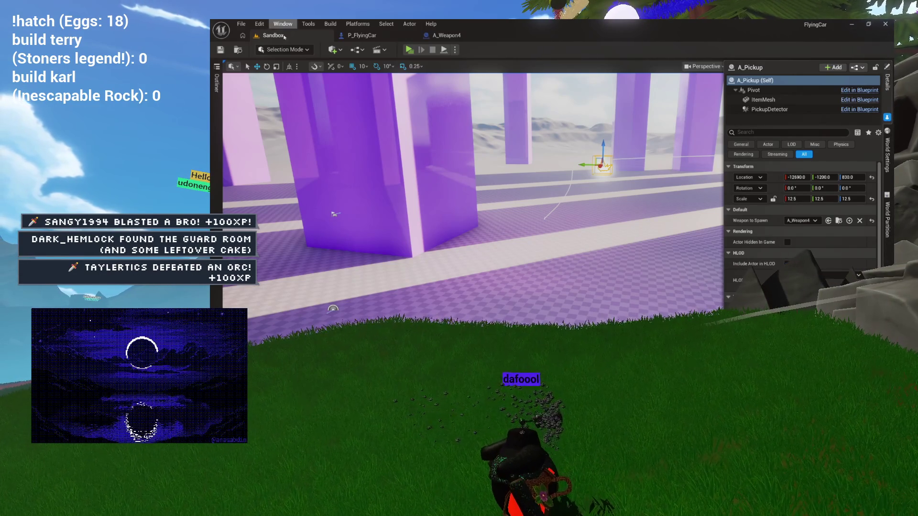
click(449, 36)
mouse_move(489, 183)
mouse_down()
mouse_move(459, 171)
mouse_move(361, 205)
mouse_up()
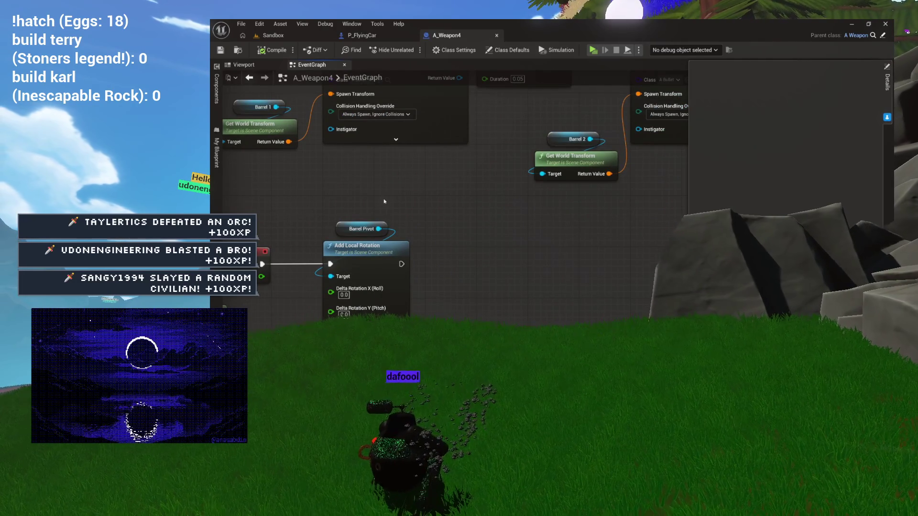
drag(409, 235, 444, 225)
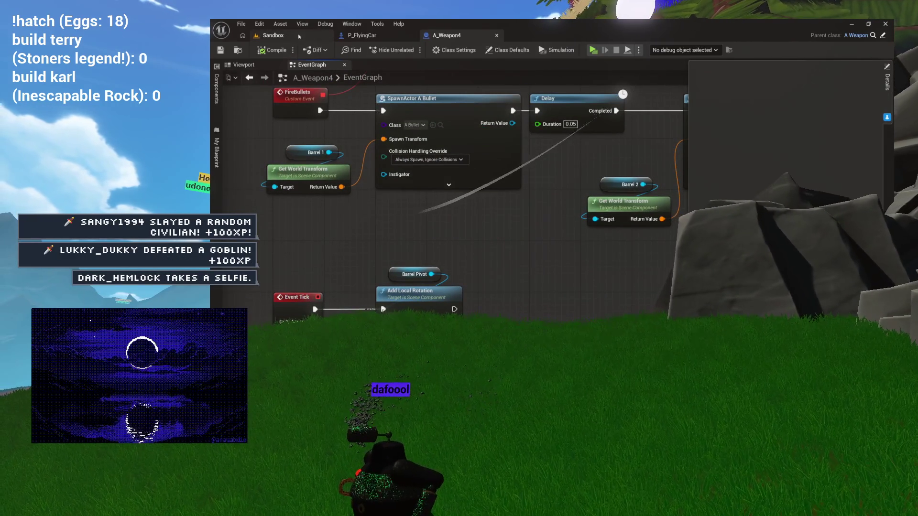
click(362, 36)
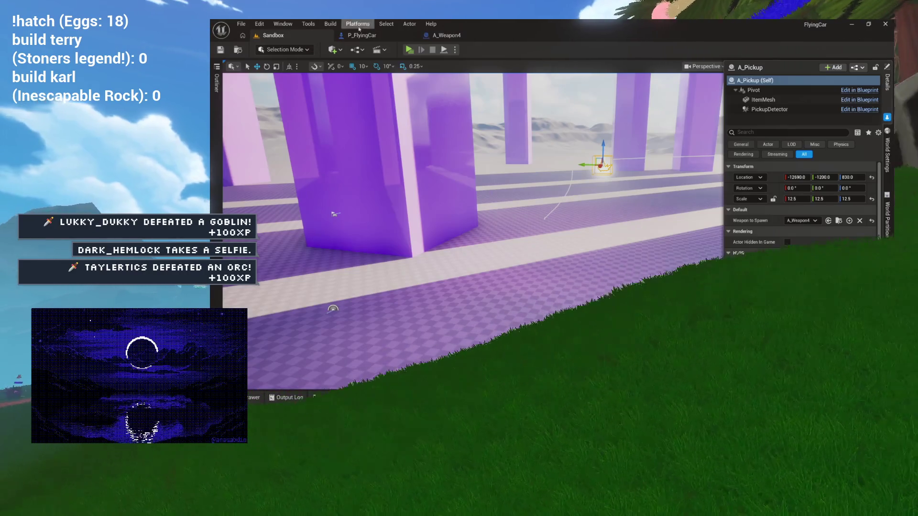
Play-test the flying car's spline movement from the Sandbox level
click(362, 35)
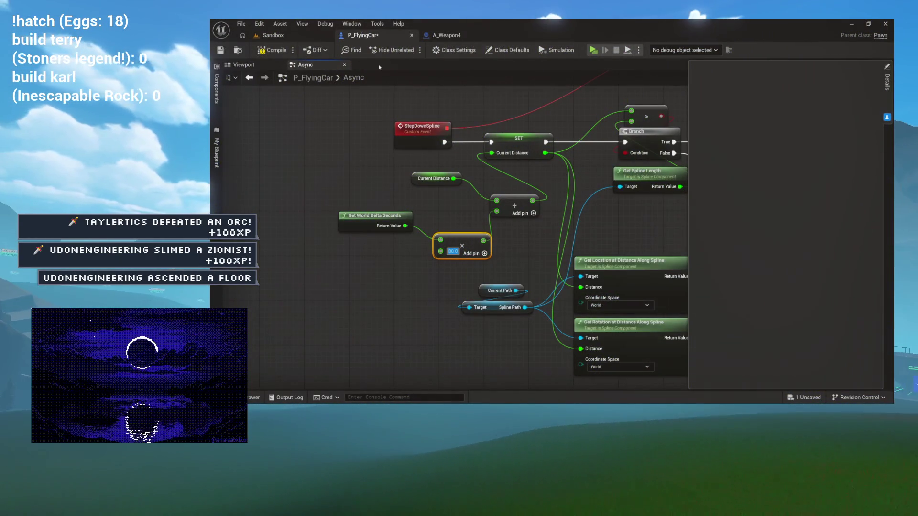
click(273, 35)
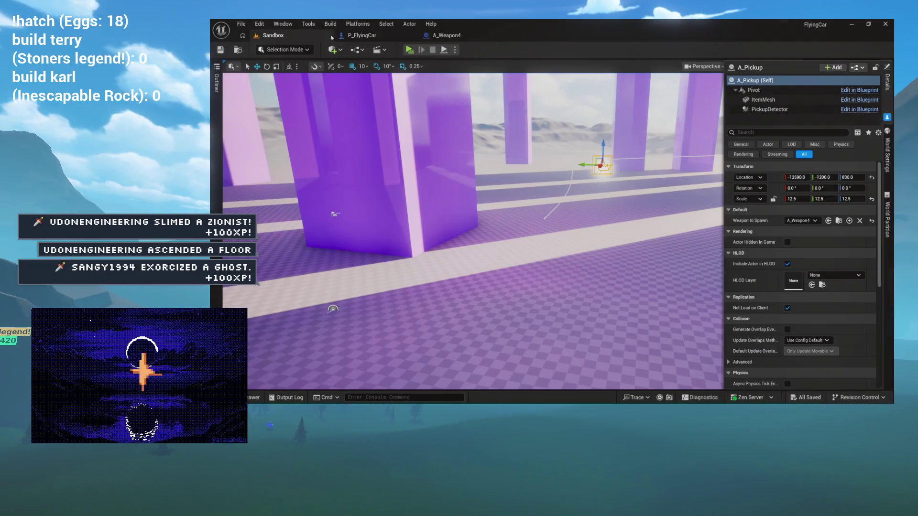
click(402, 50)
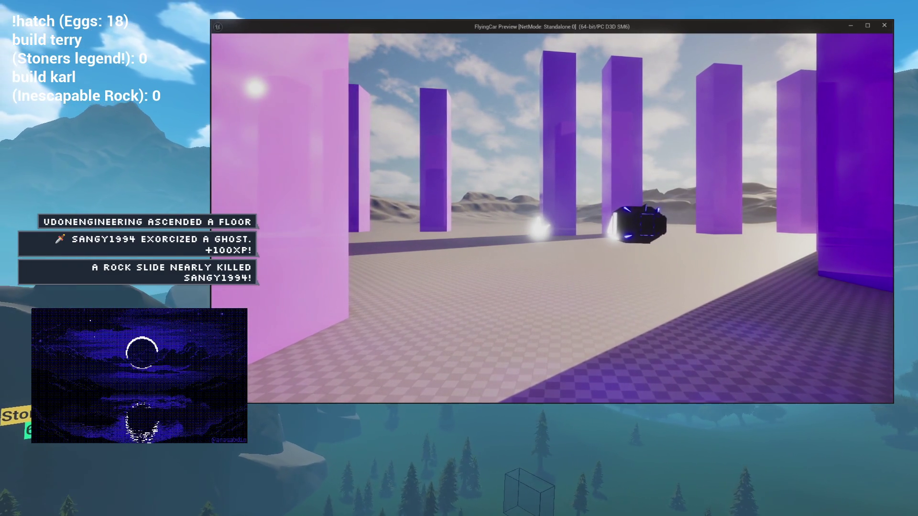
key(Escape)
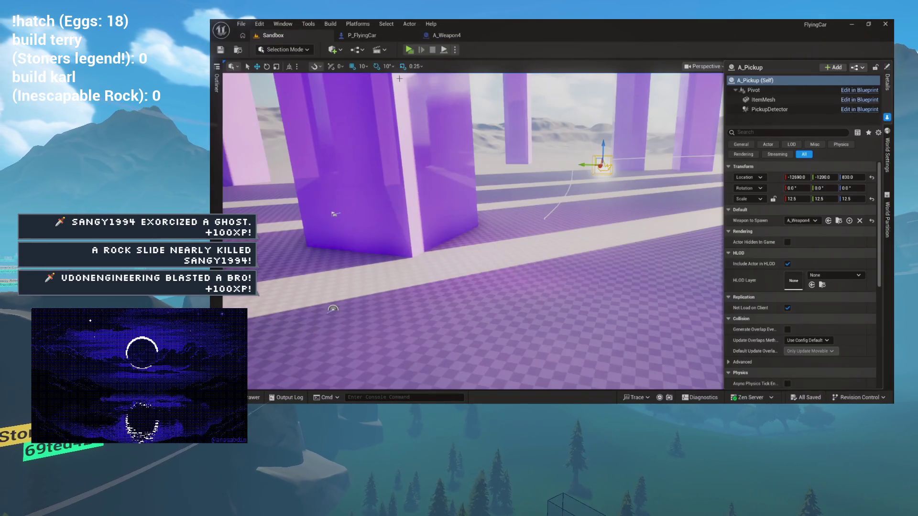
Set P_FlyingCar's spline speed multiplier to 200.0 and play-test the faster movement
click(378, 37)
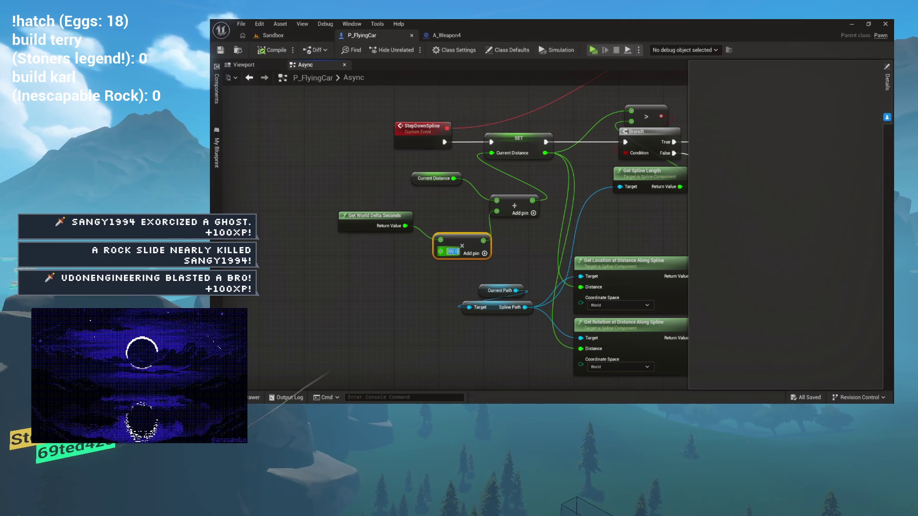
click(466, 233)
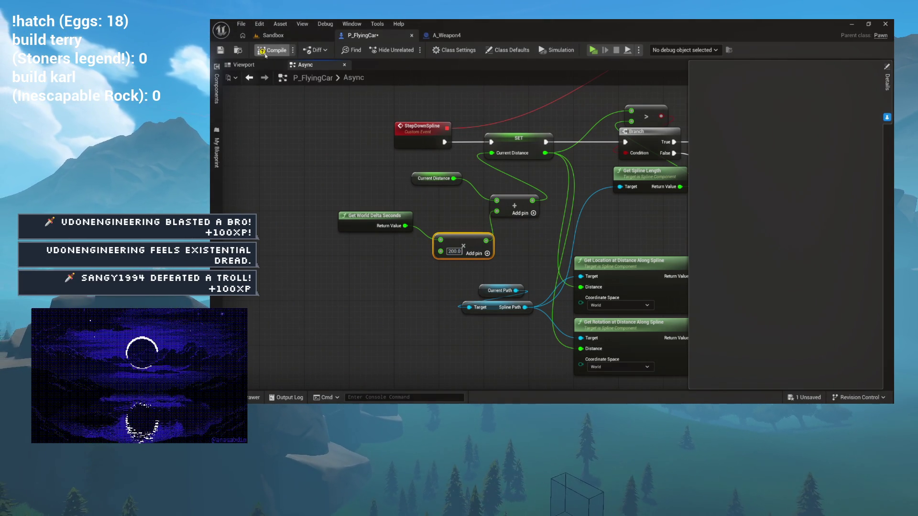
click(282, 36)
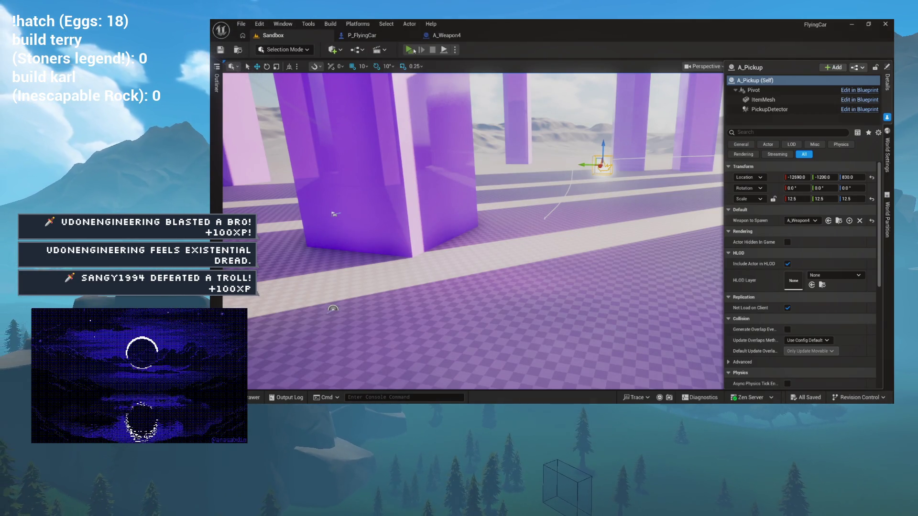
click(410, 50)
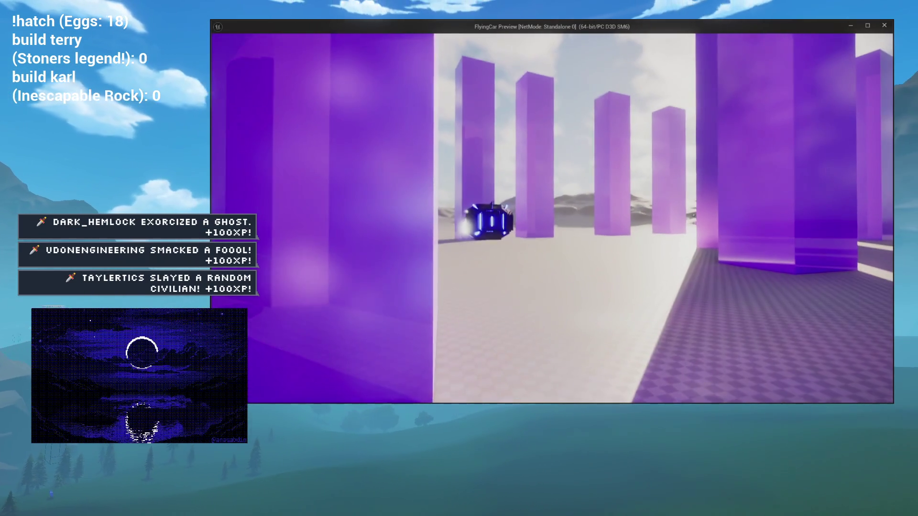
key(Escape)
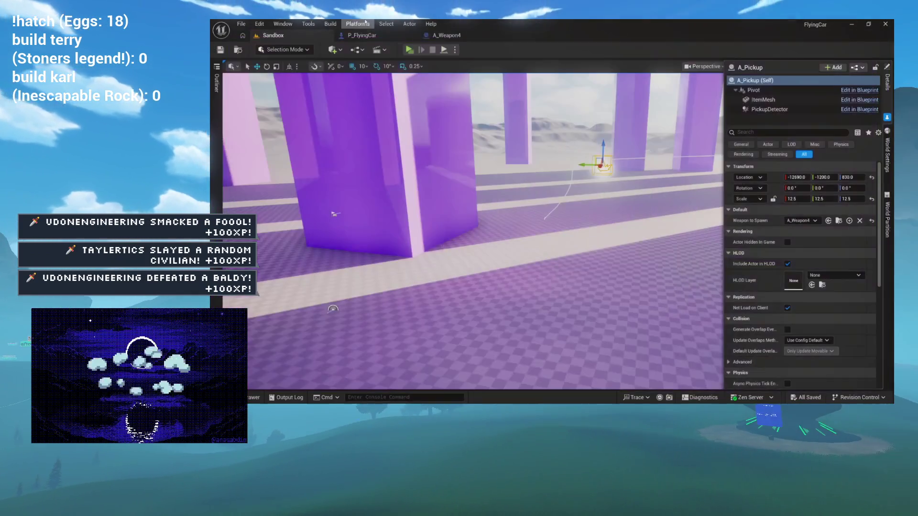
Return to P_FlyingCar and show its graphs and variables list in My Blueprint
click(395, 37)
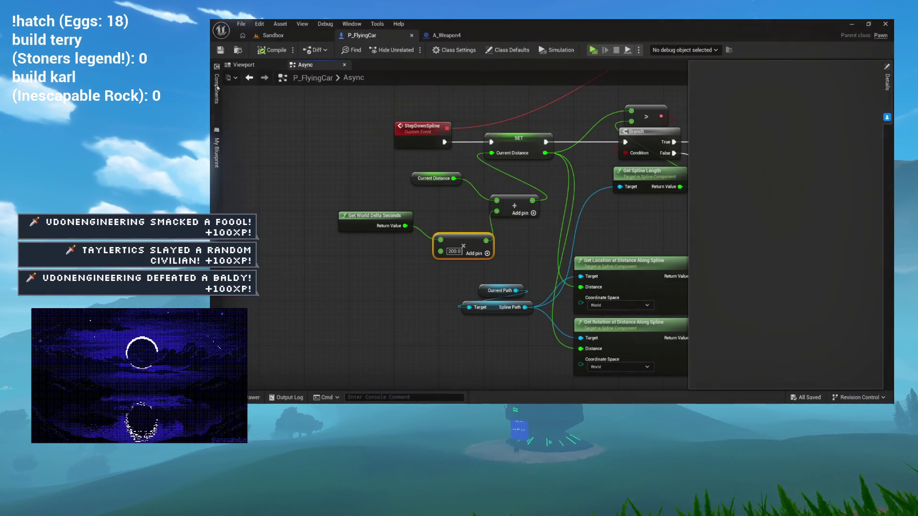
click(217, 89)
click(217, 132)
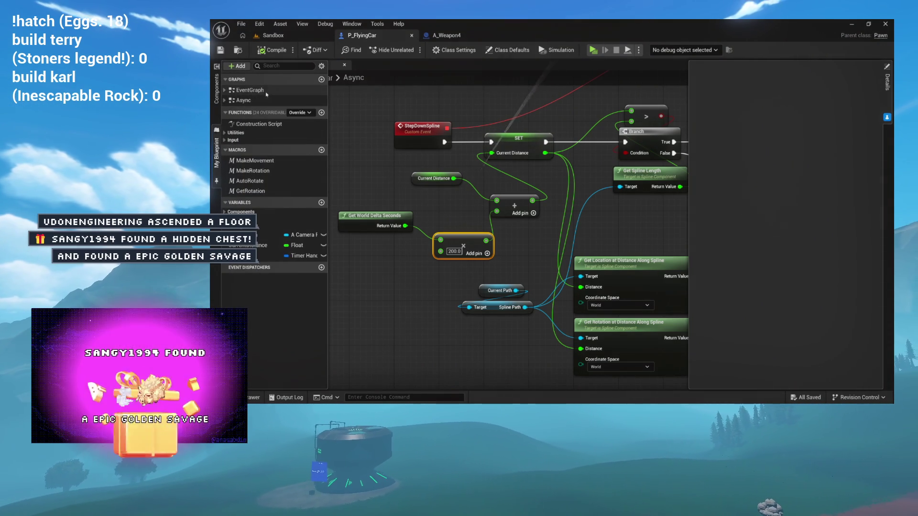
Open the Input Look graph and frame the Spring Arm rotation and Set Relative Rotation nodes
double_click(250, 90)
scroll(429, 201, up, 5)
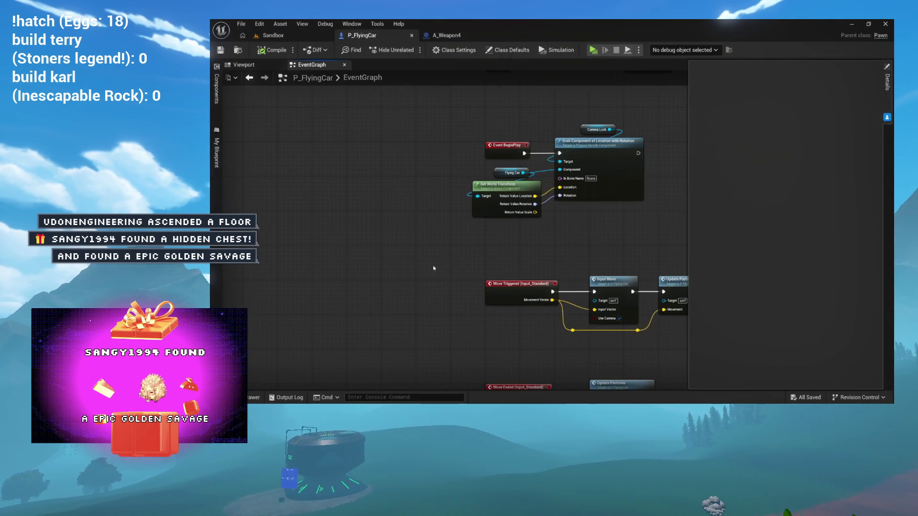
scroll(429, 201, down, 5)
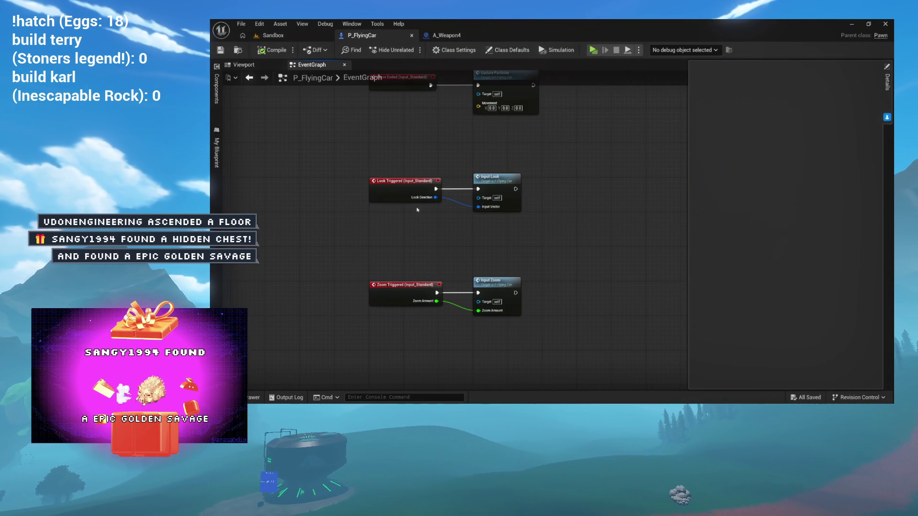
double_click(473, 183)
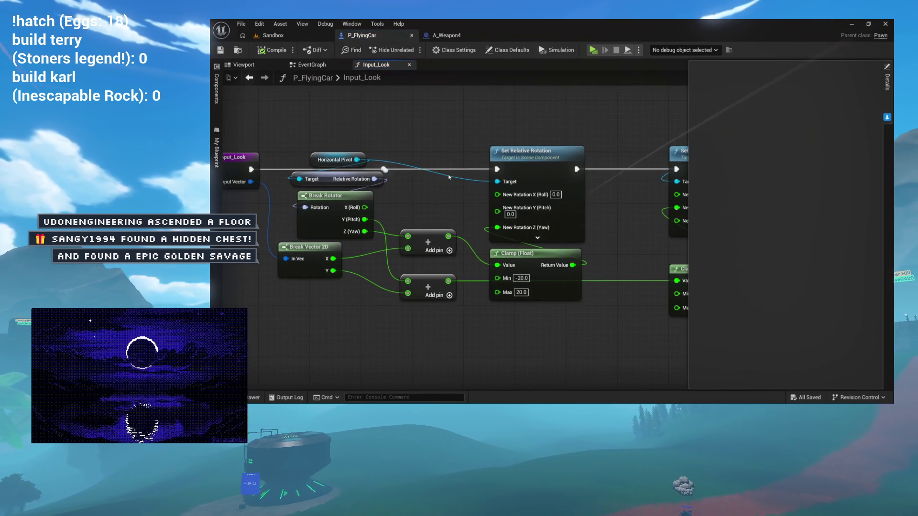
scroll(413, 184, down, 1)
drag(413, 184, 300, 187)
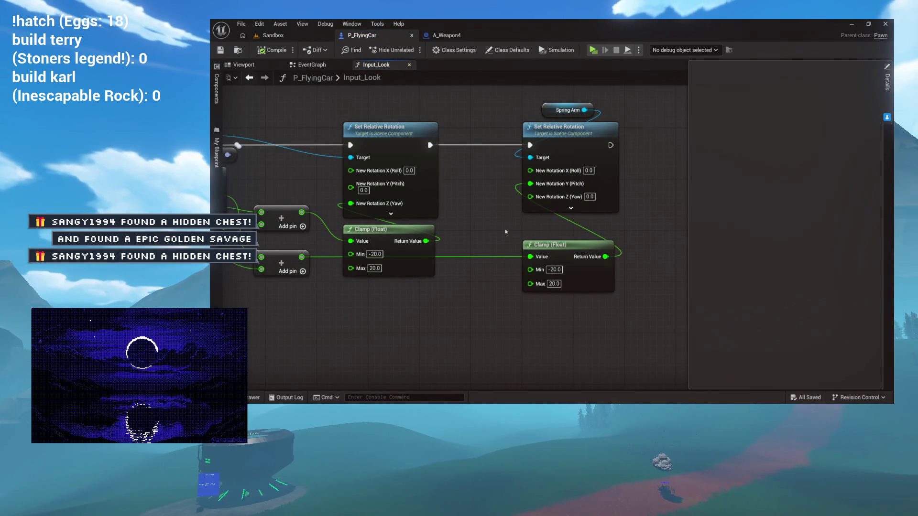
drag(502, 219, 625, 216)
scroll(580, 215, down, 2)
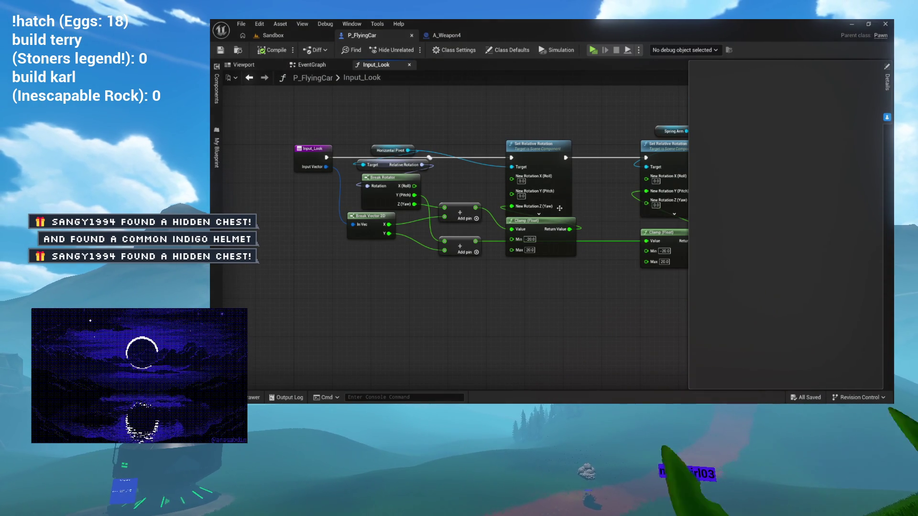
drag(566, 232, 519, 201)
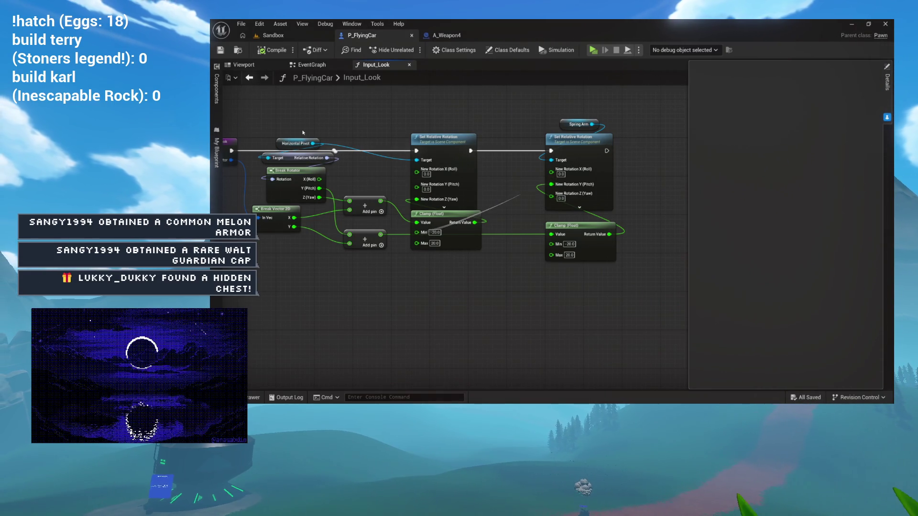
Add a Get Relative Rotation node from the Spring Arm reference
click(303, 144)
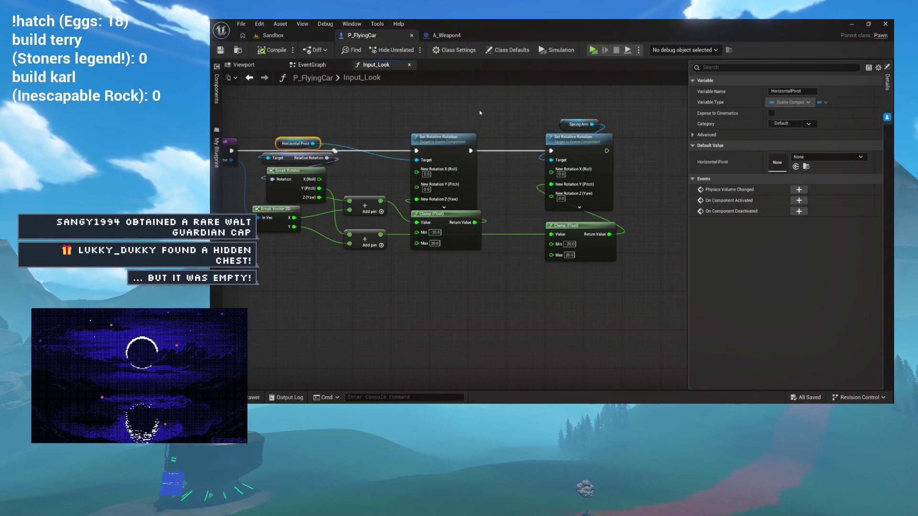
click(562, 122)
mouse_move(519, 114)
mouse_down()
mouse_move(536, 117)
mouse_move(554, 98)
mouse_up()
text(relative rotation)
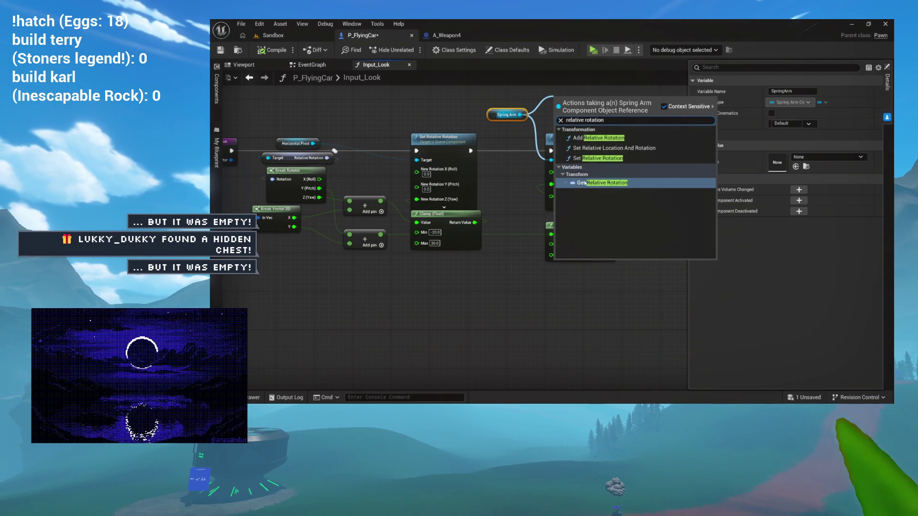
click(598, 182)
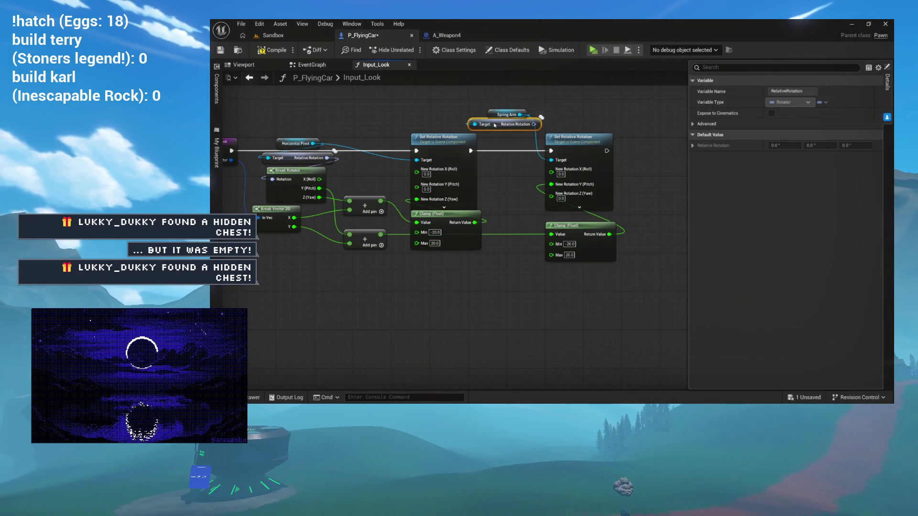
drag(491, 126, 486, 126)
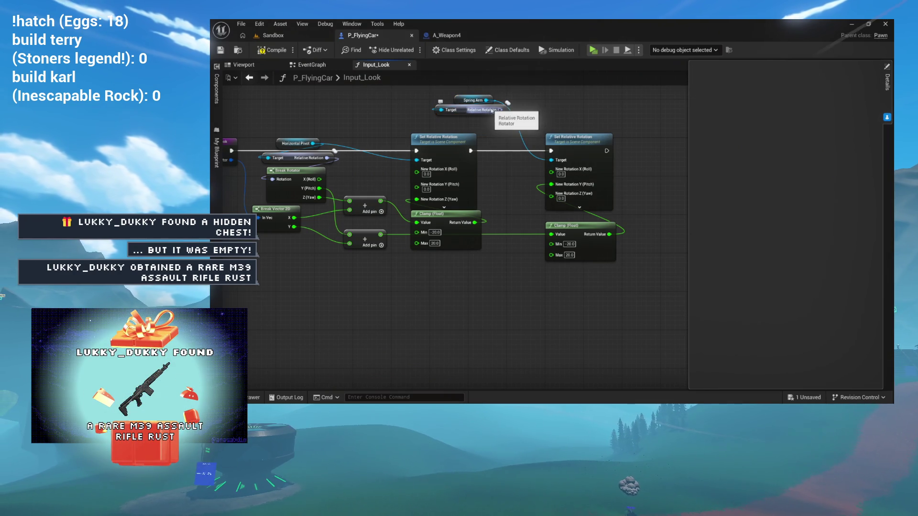
Break the relative rotation and wire its Y (Pitch) into the Add node before the second Clamp
mouse_move(497, 111)
mouse_down()
mouse_move(502, 173)
mouse_move(526, 239)
mouse_move(480, 286)
mouse_up()
text(brea)
click(531, 225)
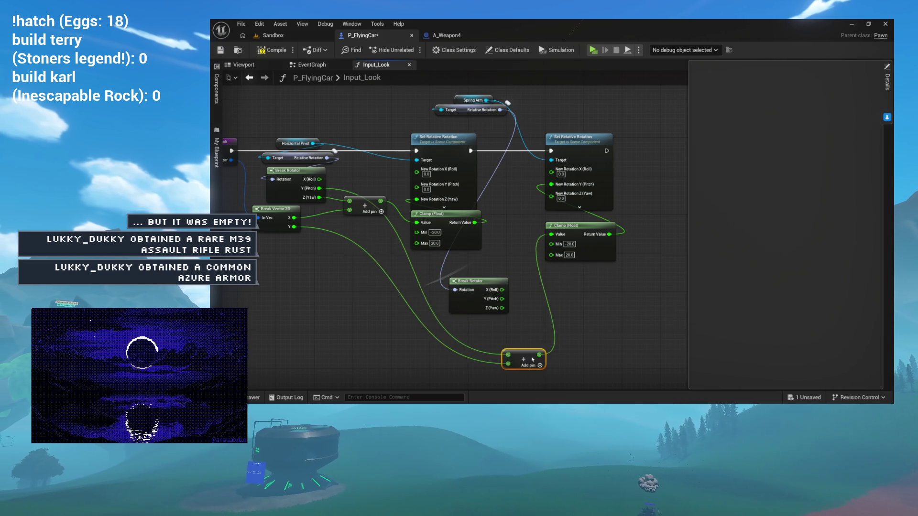
drag(527, 359, 553, 350)
mouse_move(503, 299)
mouse_down()
mouse_move(530, 346)
mouse_move(540, 320)
mouse_move(505, 303)
mouse_up()
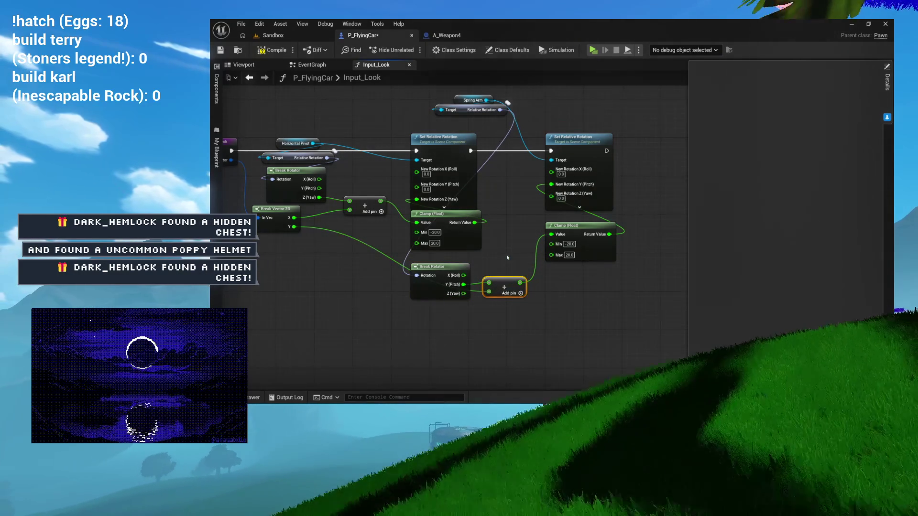
drag(507, 257, 485, 268)
drag(460, 122, 443, 139)
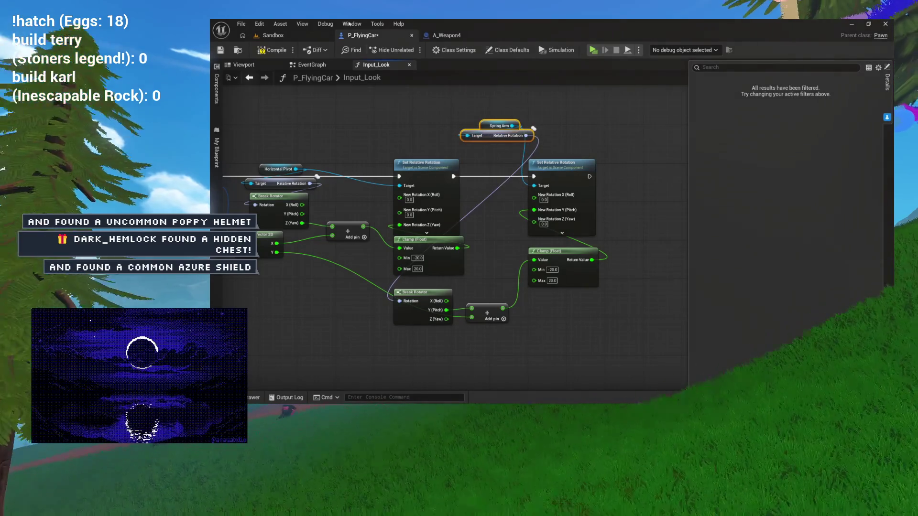
Play-test the FlyingCar game twice from the Sandbox level
click(292, 37)
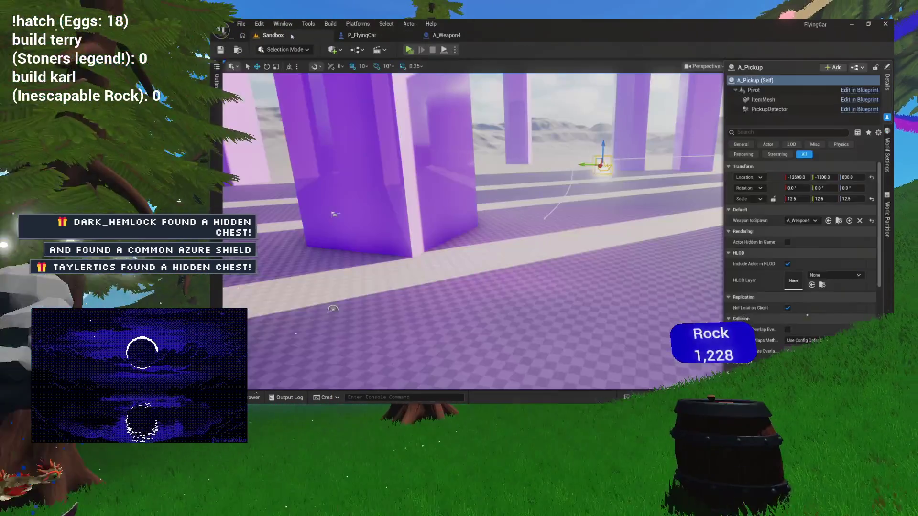
key(alt+p)
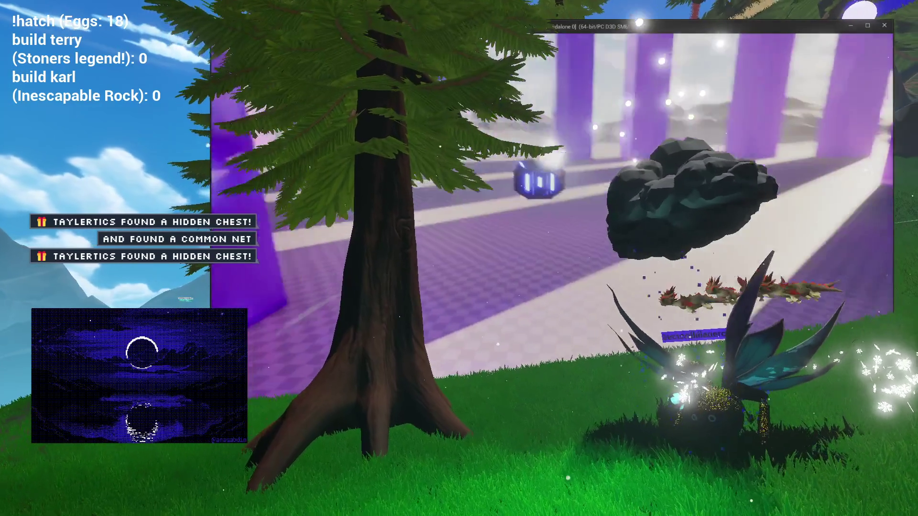
key(Escape)
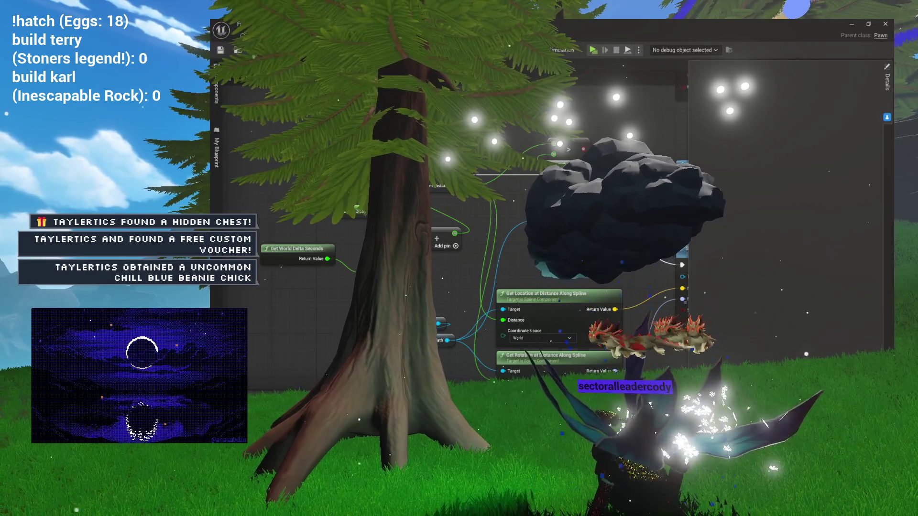
key(alt+Tab)
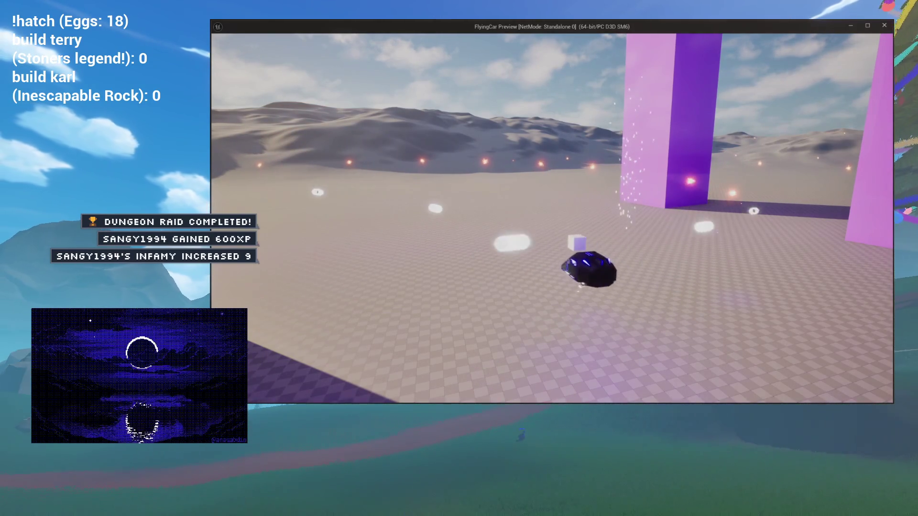
key(Escape)
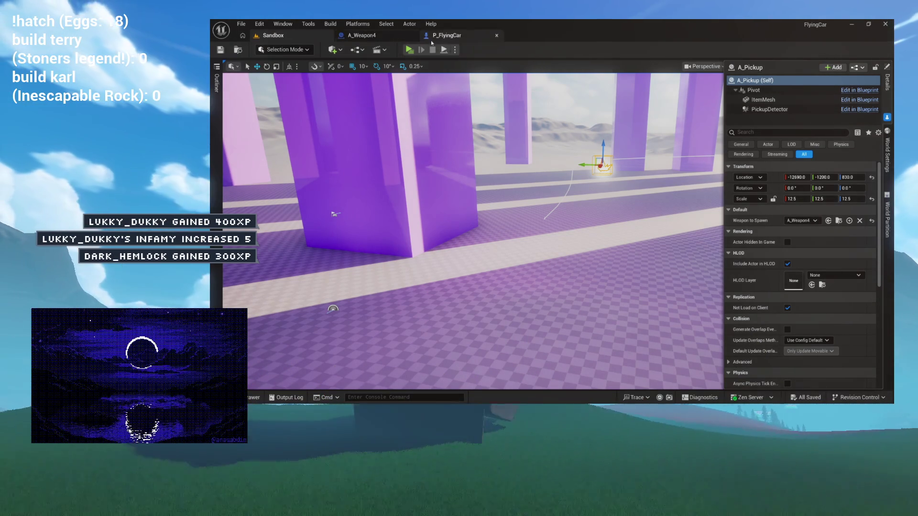
Go to the P_FlyingCar blueprint, then open A_Weapon4's EventGraph
click(448, 39)
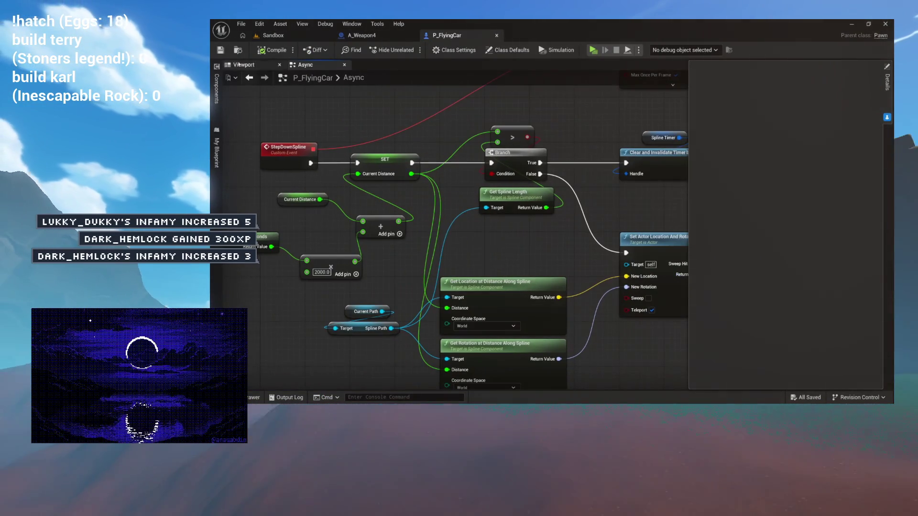
scroll(375, 170, down, 4)
scroll(412, 247, up, 6)
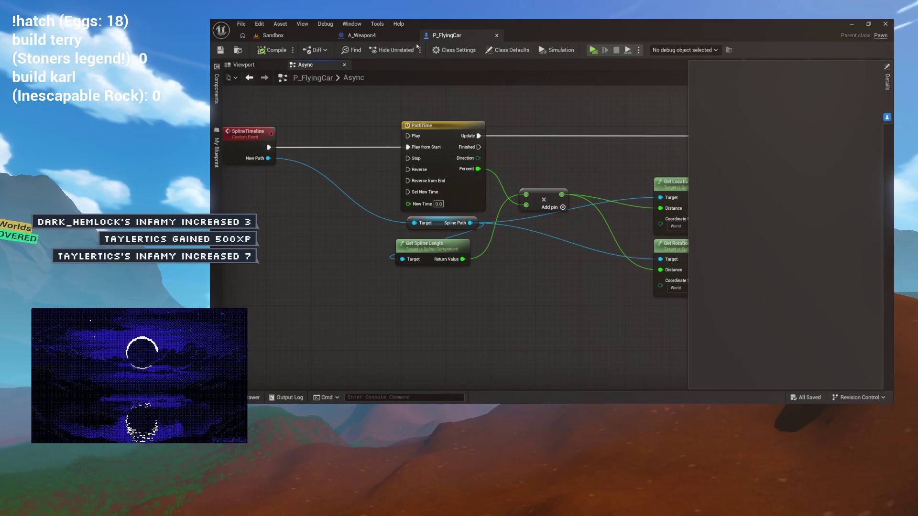
click(447, 35)
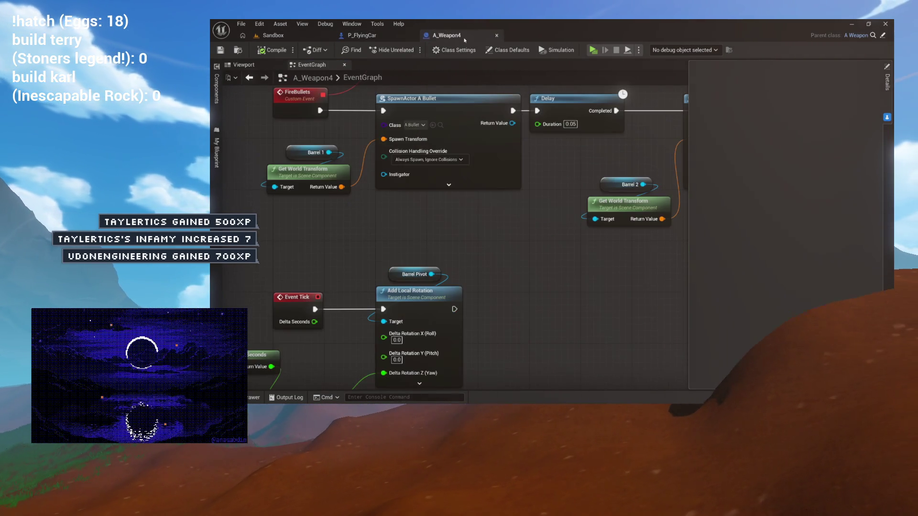
Frame A_Weapon4's FireBullets spawn chain and shift the first Delay node aside
scroll(395, 261, down, 2)
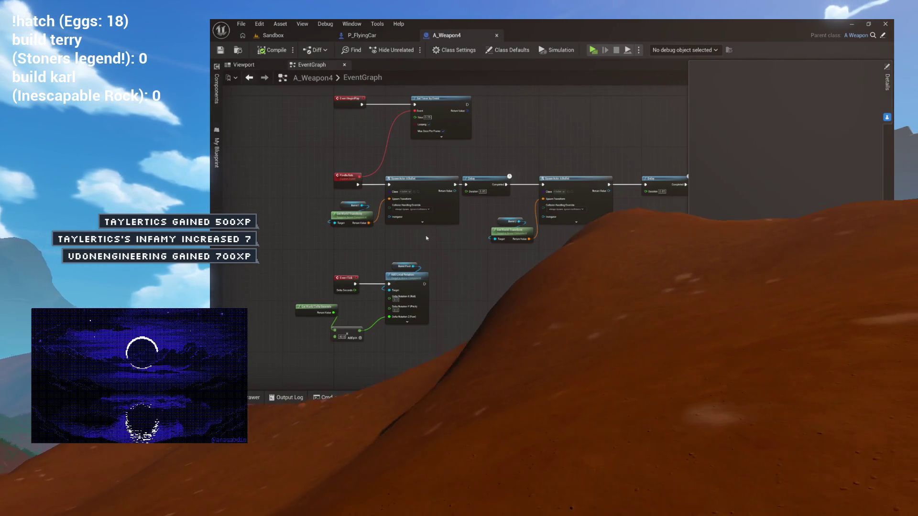
scroll(395, 261, up, 2)
scroll(414, 261, up, 2)
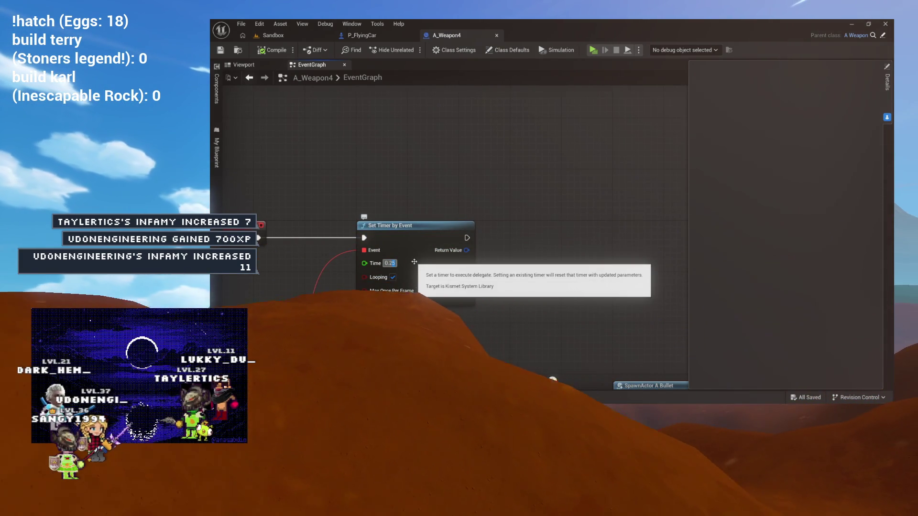
drag(416, 329, 436, 158)
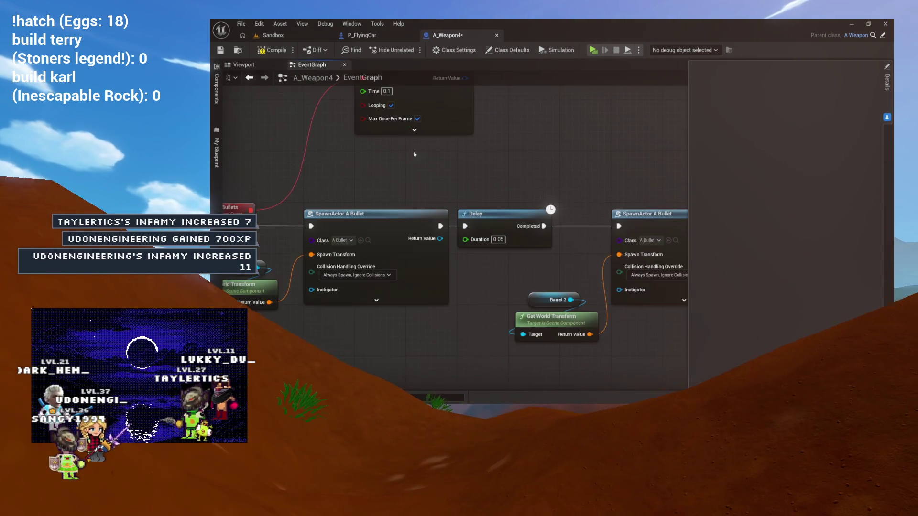
scroll(390, 159, down, 1)
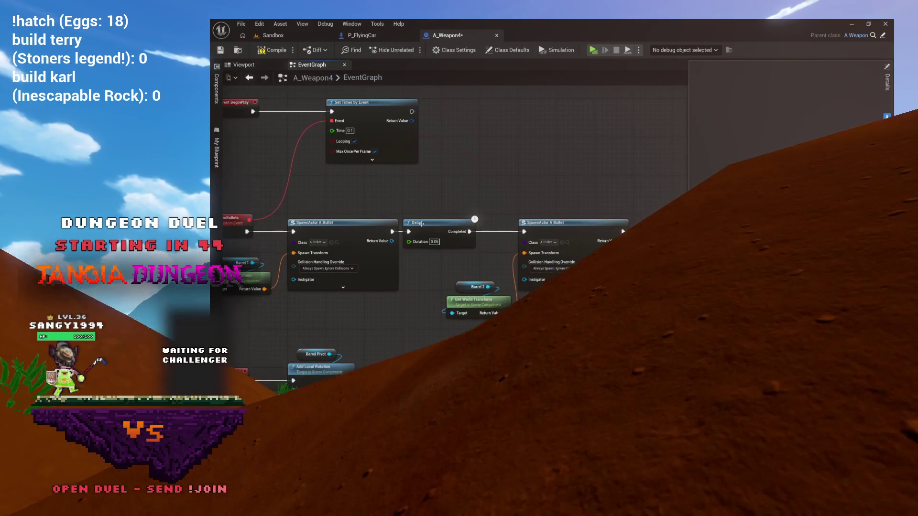
drag(424, 225, 437, 232)
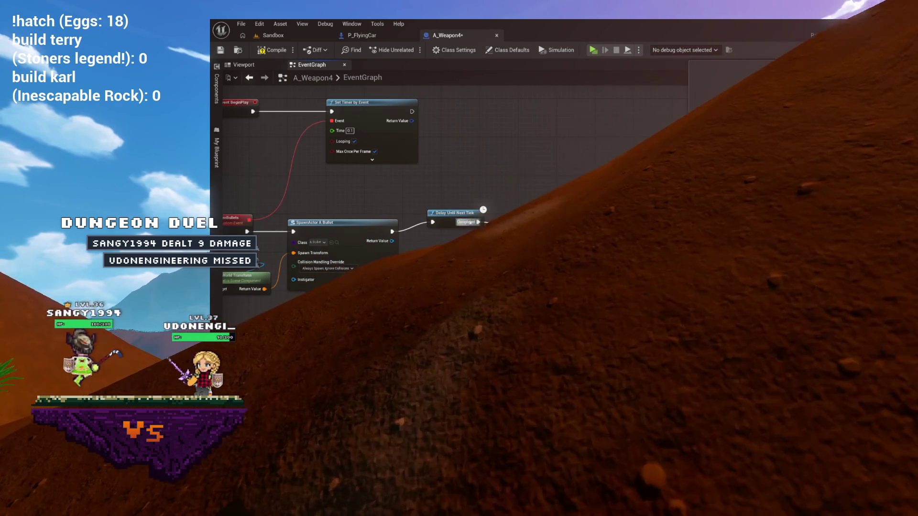
drag(458, 222, 355, 236)
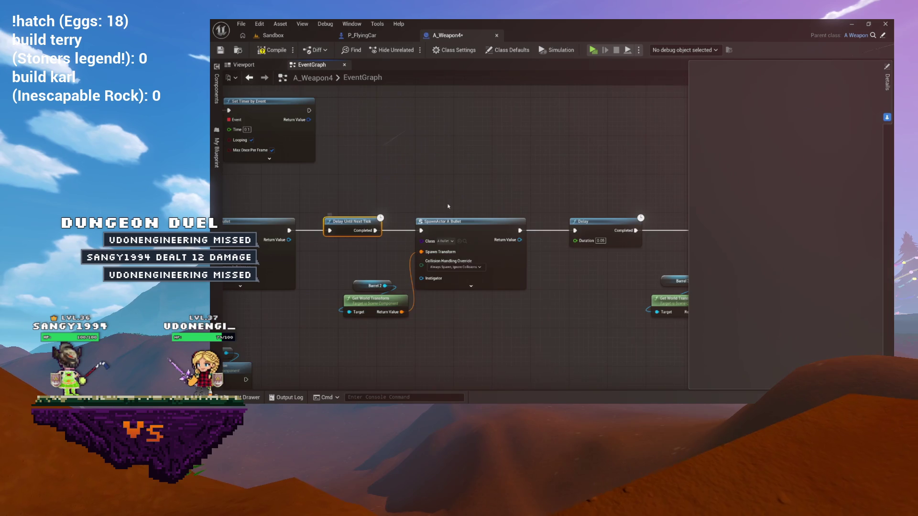
drag(453, 200, 354, 197)
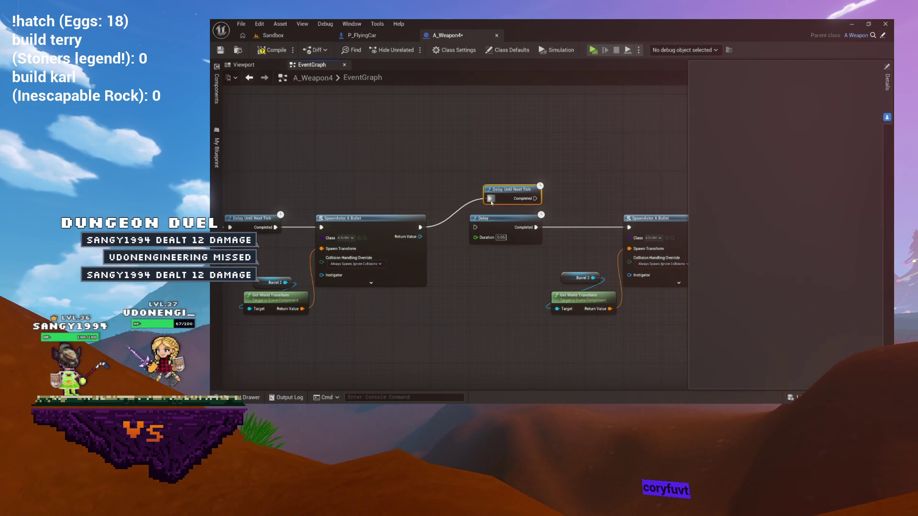
Replace the next Delay with a Delay Until Next Tick wired between the bullet spawns
drag(491, 199, 489, 199)
drag(591, 214, 628, 229)
click(511, 218)
key(ctrl+v)
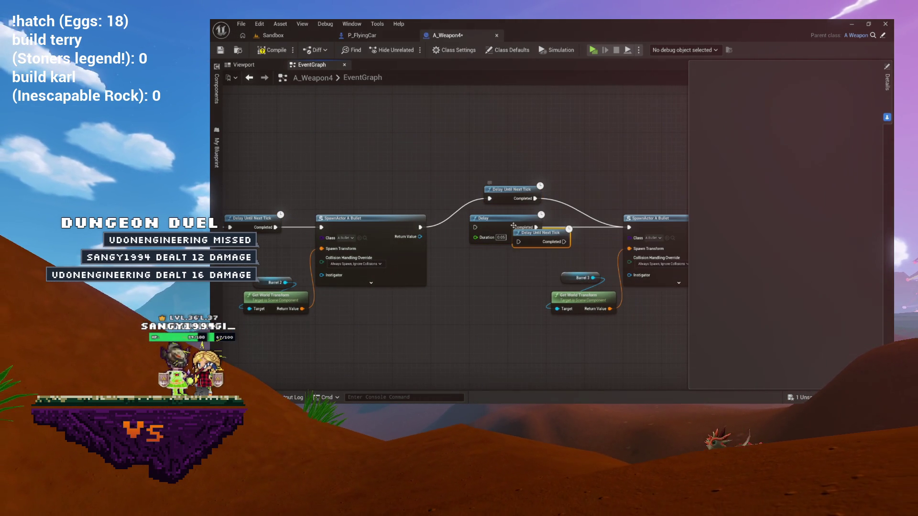
drag(535, 240, 583, 188)
click(518, 234)
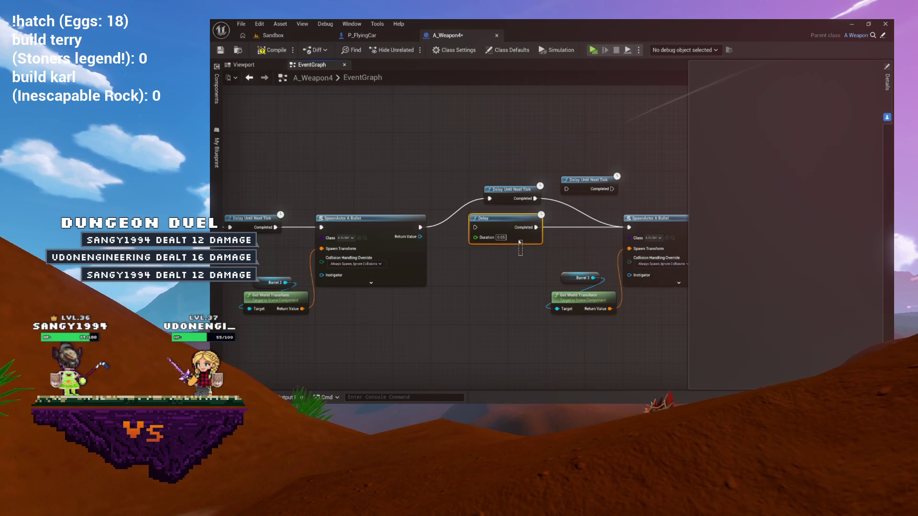
key(Delete)
mouse_move(517, 197)
mouse_down()
mouse_move(502, 225)
mouse_move(429, 189)
mouse_up()
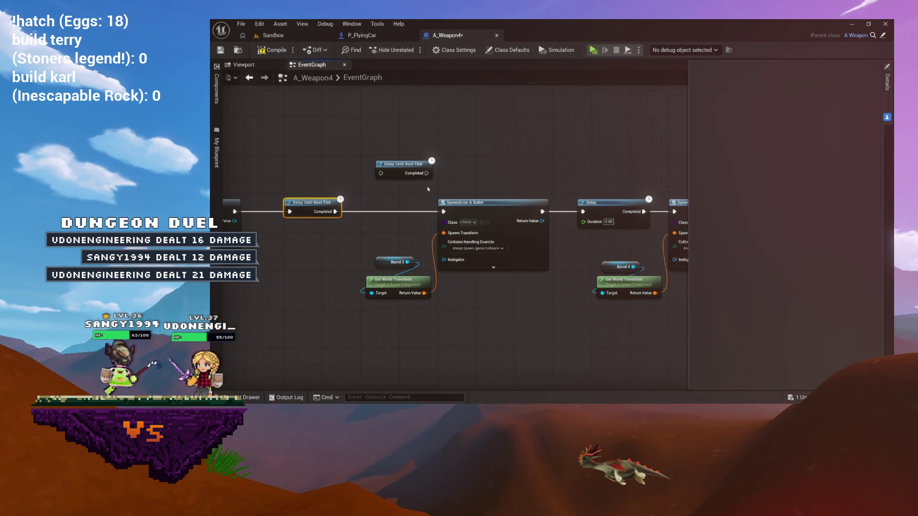
Wire the spare Delay Until Next Tick into the following SpawnActor A Bullet node
click(466, 210)
mouse_move(400, 164)
mouse_down()
mouse_move(582, 146)
mouse_move(587, 158)
mouse_up()
mouse_move(550, 179)
mouse_down()
mouse_move(398, 188)
mouse_move(416, 179)
mouse_move(522, 220)
mouse_up()
click(484, 228)
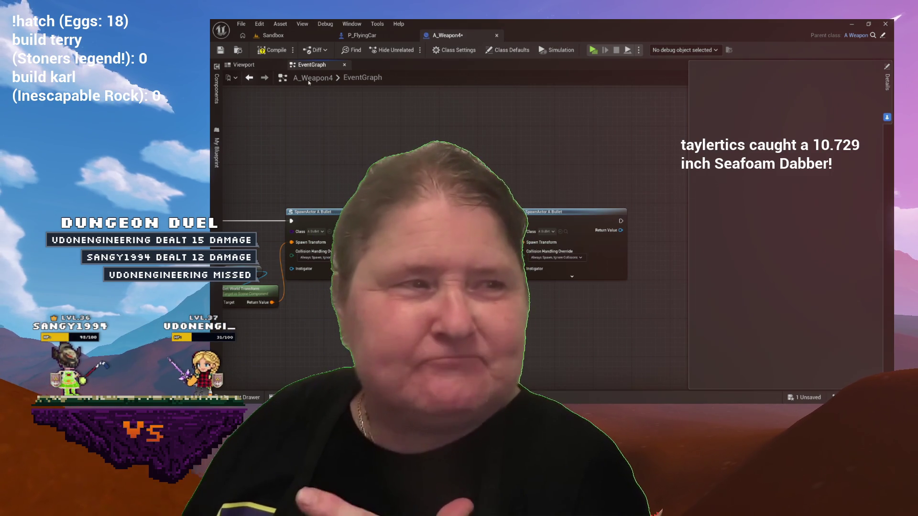
Compile A_Weapon4 and play-test the updated weapon from the Sandbox level
click(273, 50)
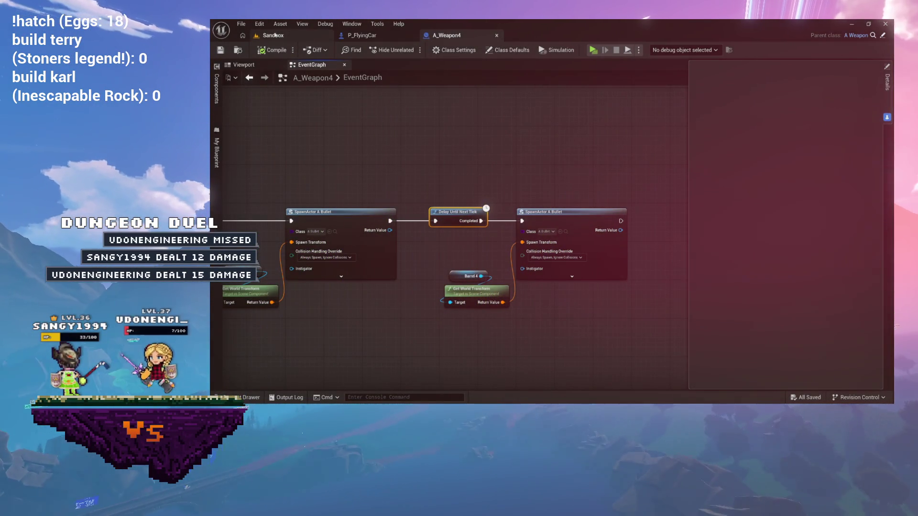
click(301, 38)
click(410, 50)
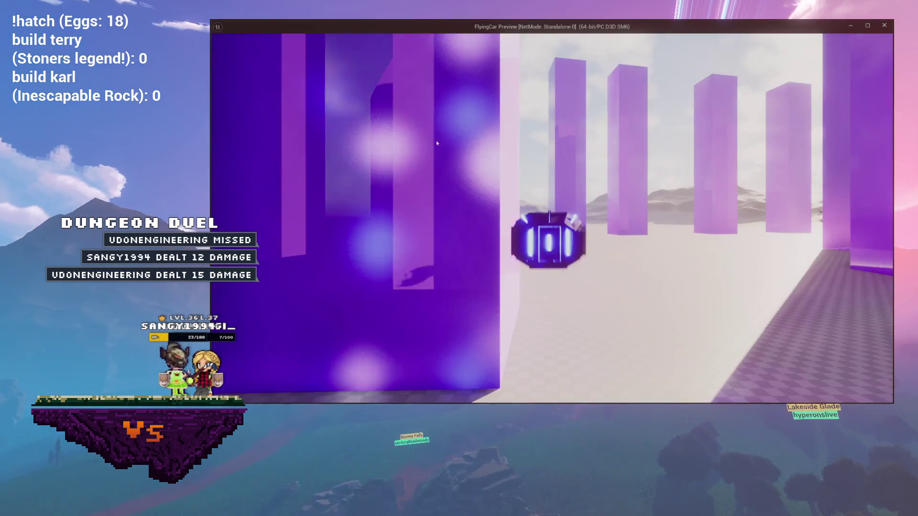